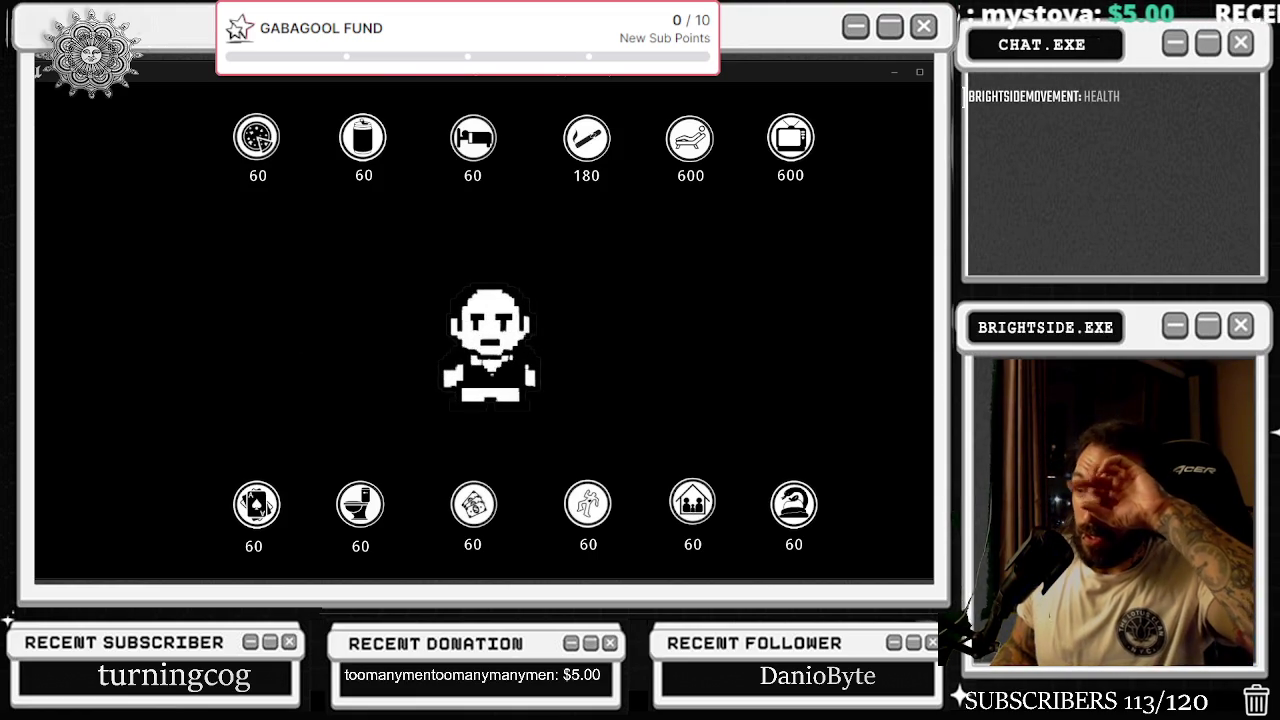
- Post the 'family' command in the Twitch stream chat, then return to the game window
key(alt+Tab)
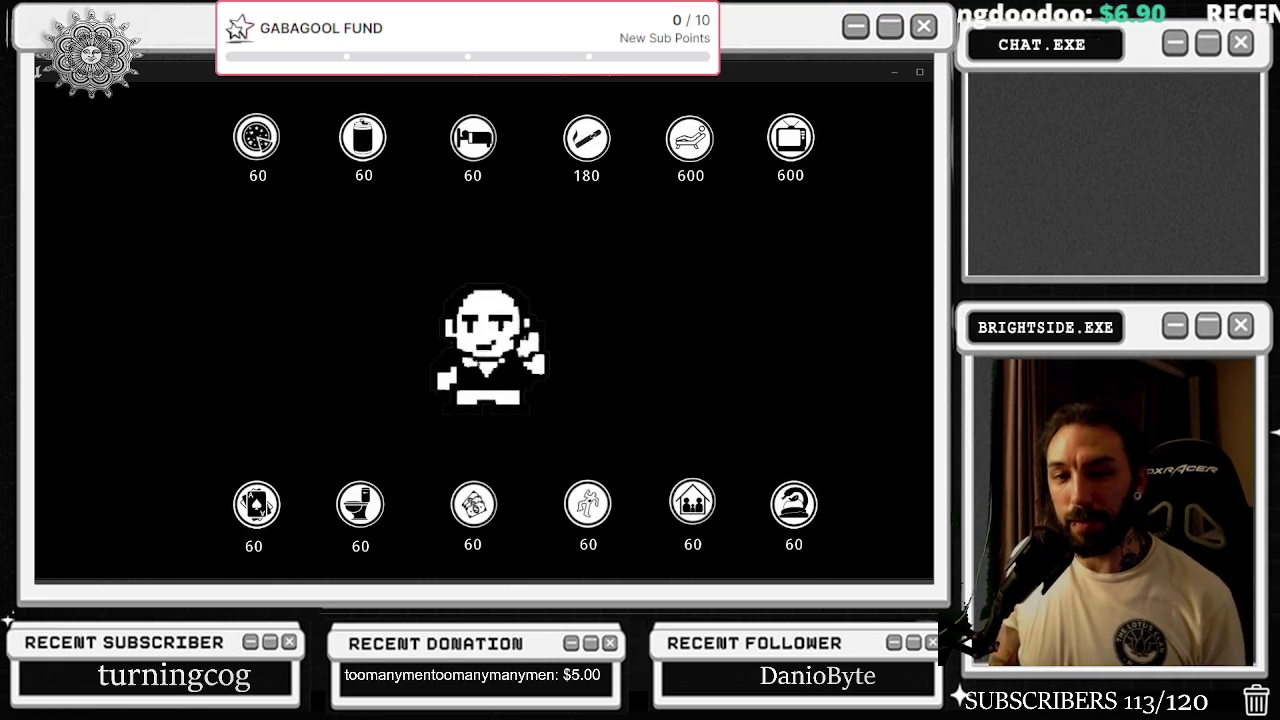
key(alt+Tab)
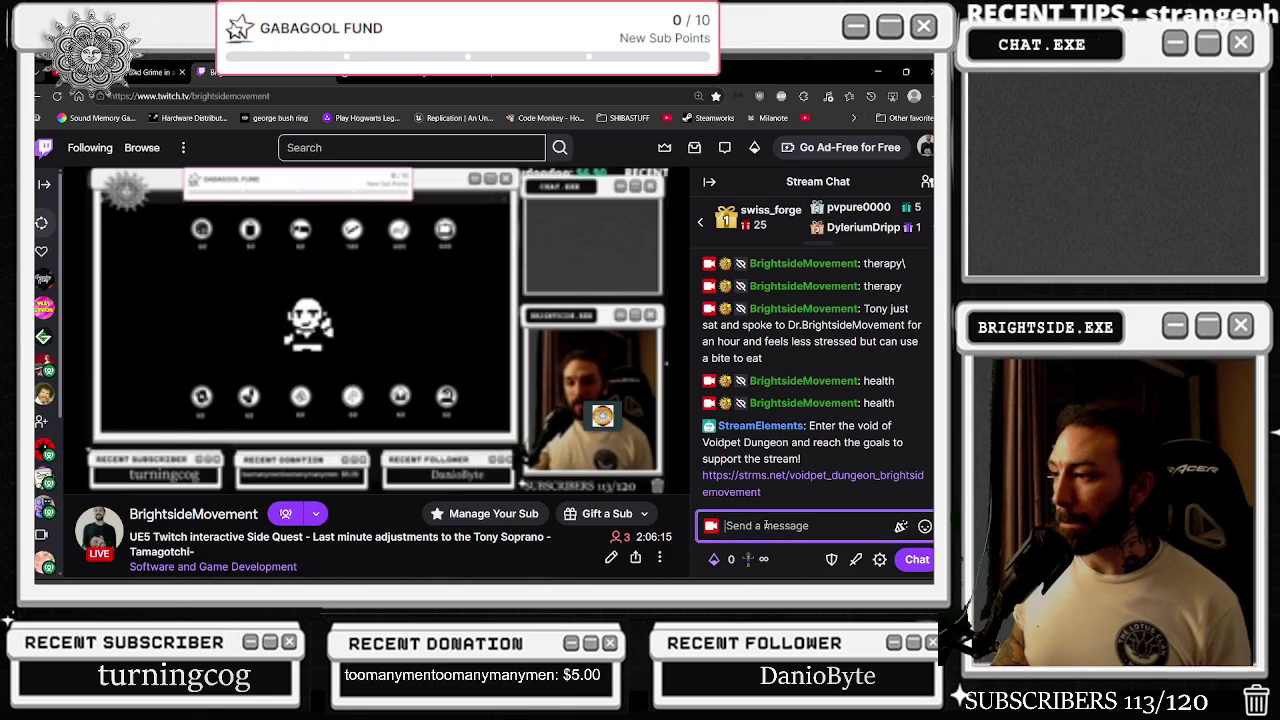
click(766, 524)
text(family)
key(Return)
key(alt+Tab)
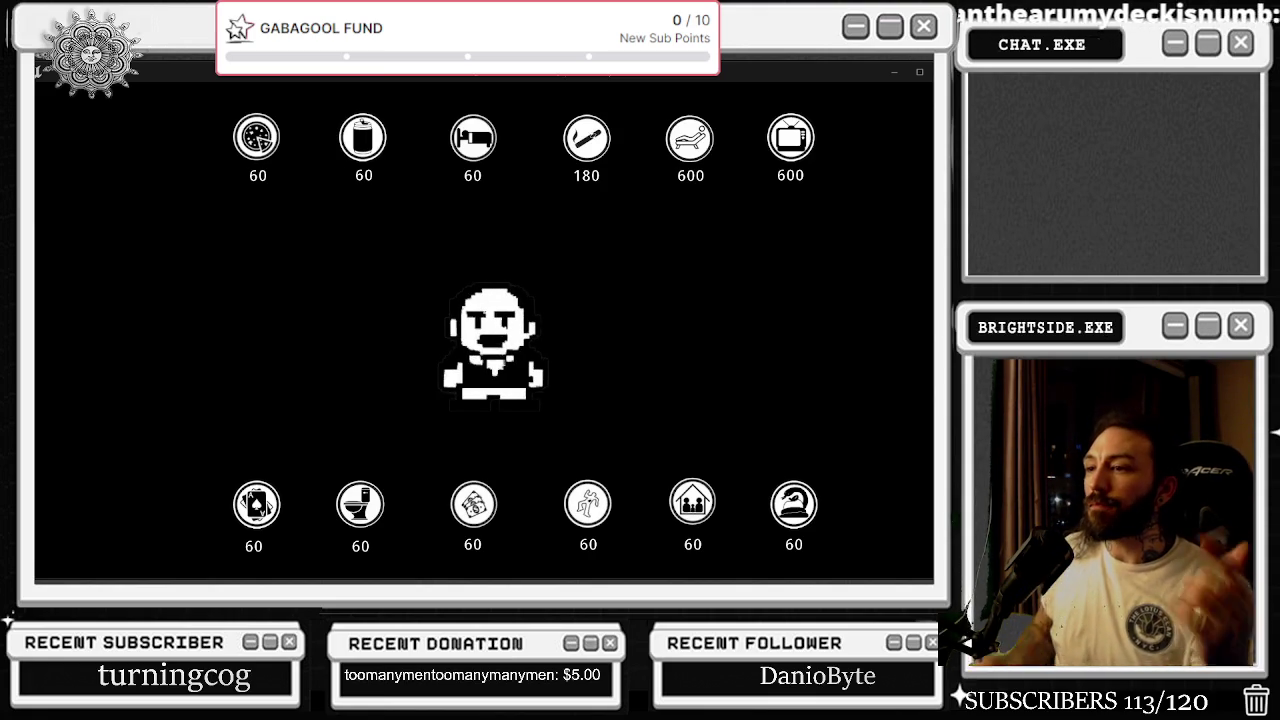
- Wait for the chat command to show Tony's stats panel and the Mob Cooldown countdown
key(alt+Tab)
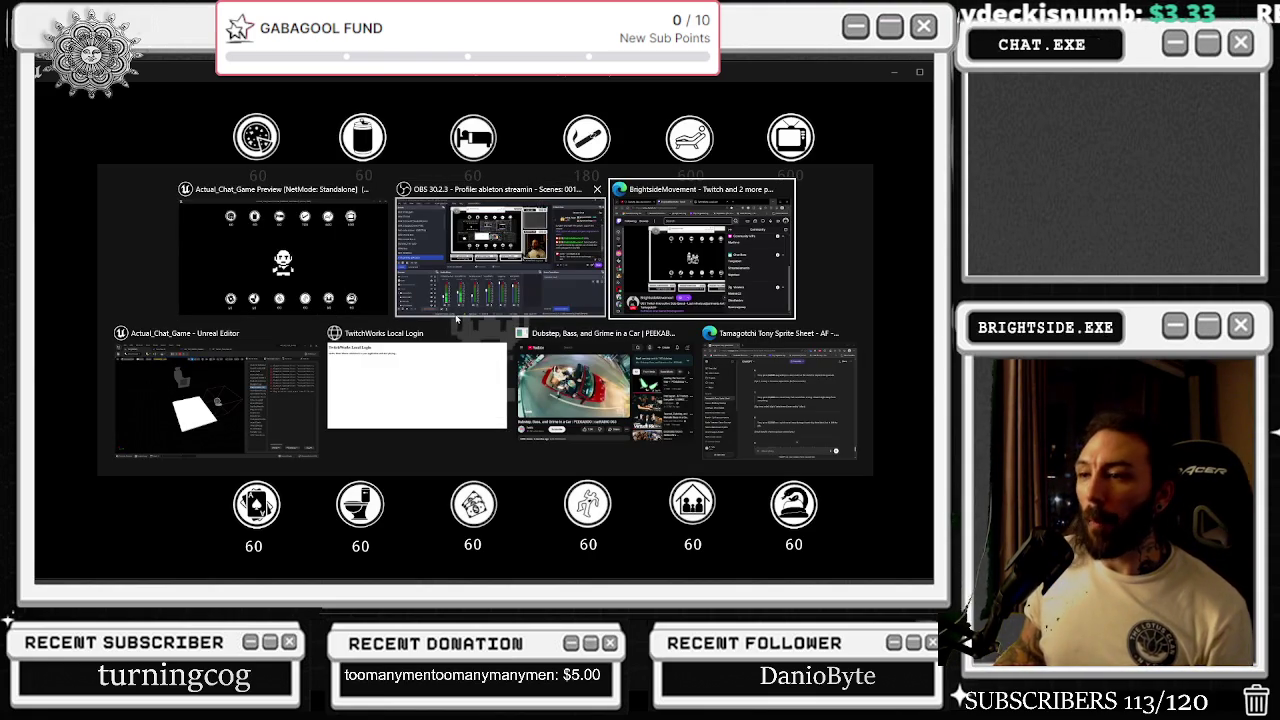
key(Escape)
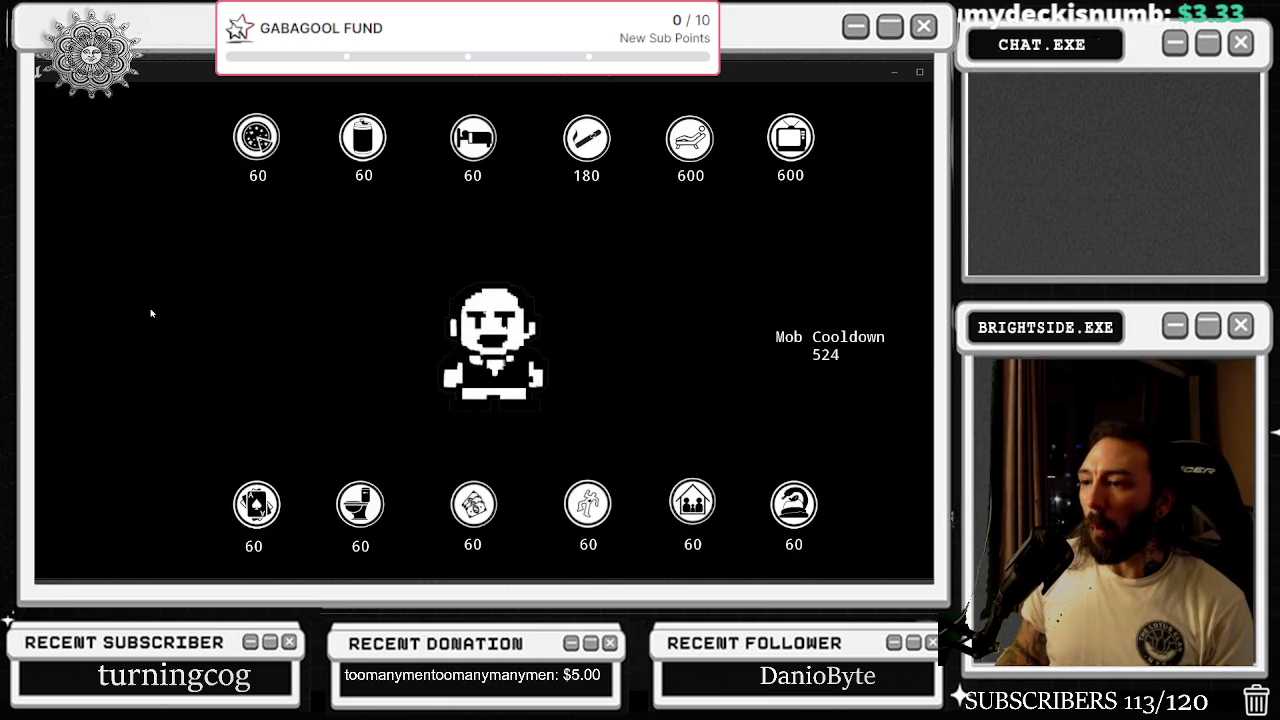
key(alt+Tab)
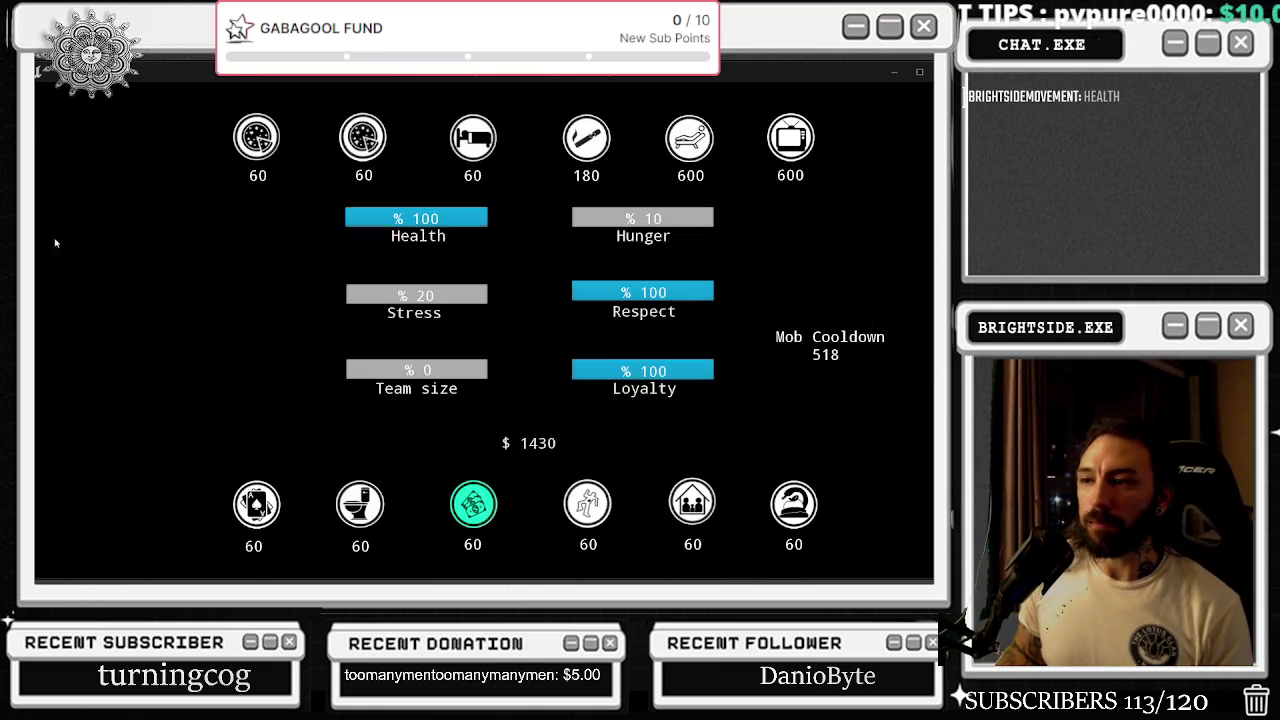
key(alt+Tab)
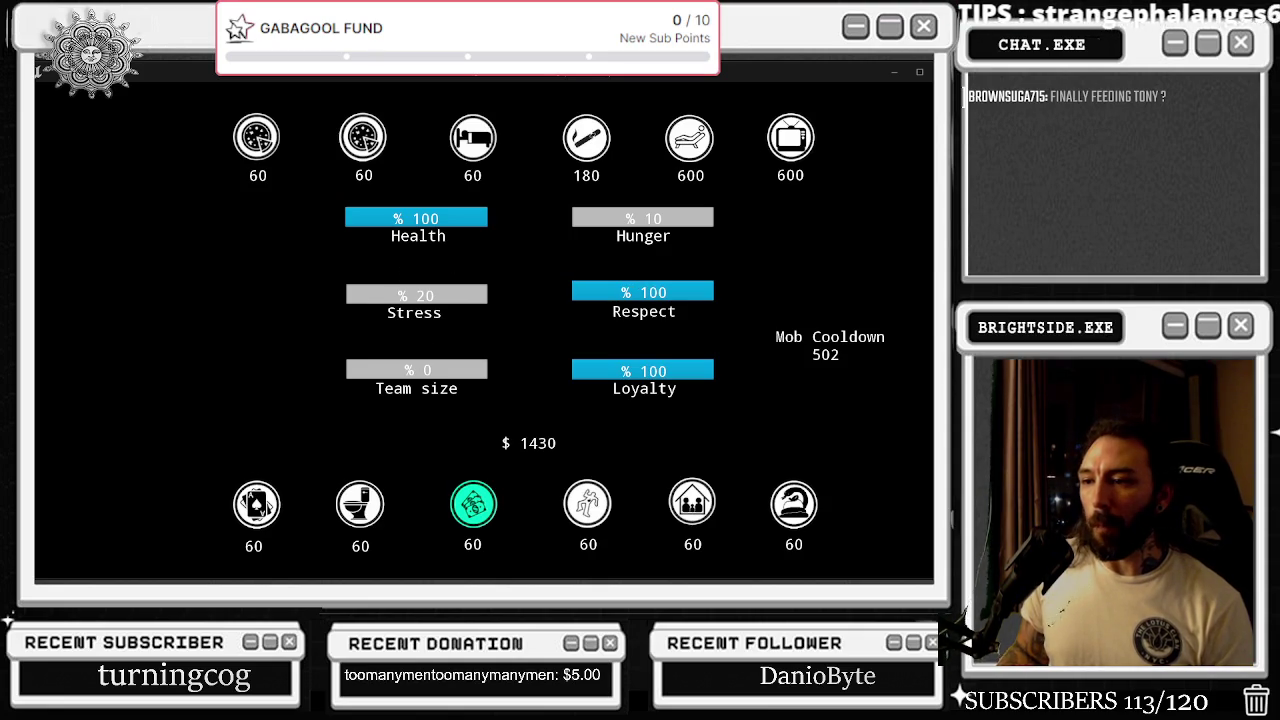
key(alt+Tab)
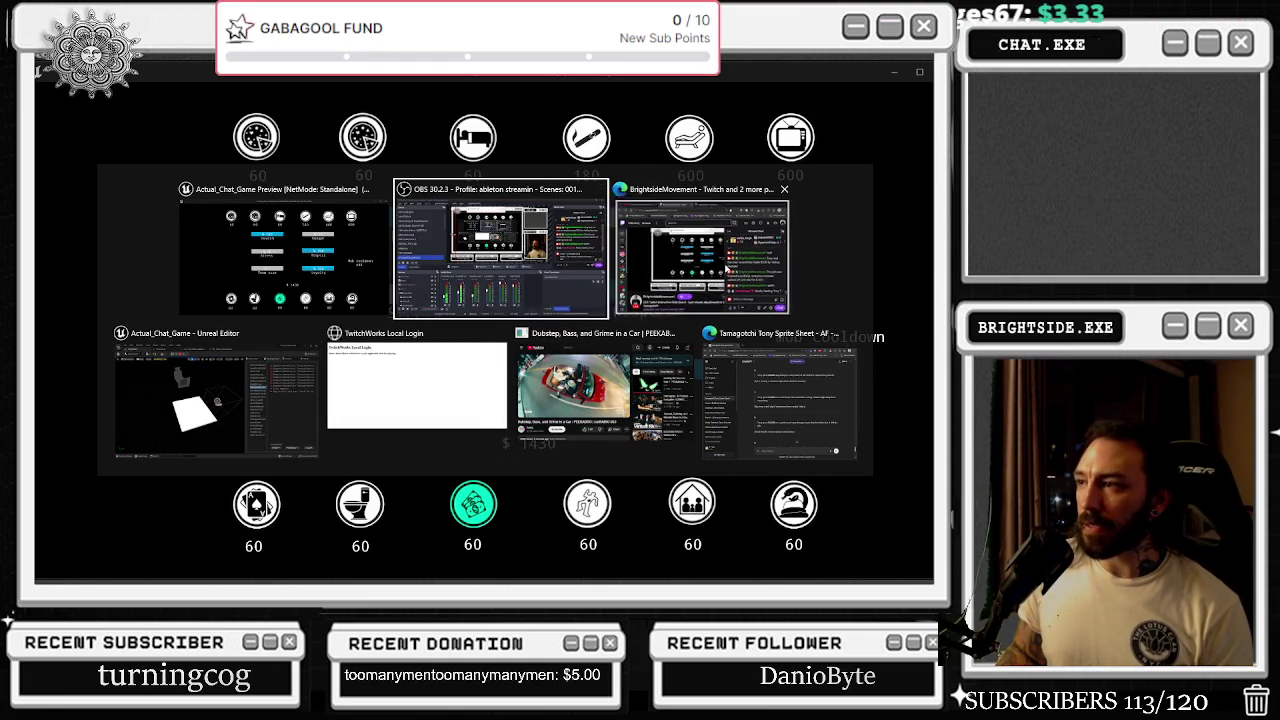
- Return to the game and let the stats panel clear, leaving Mob Cooldown counting down
click(727, 269)
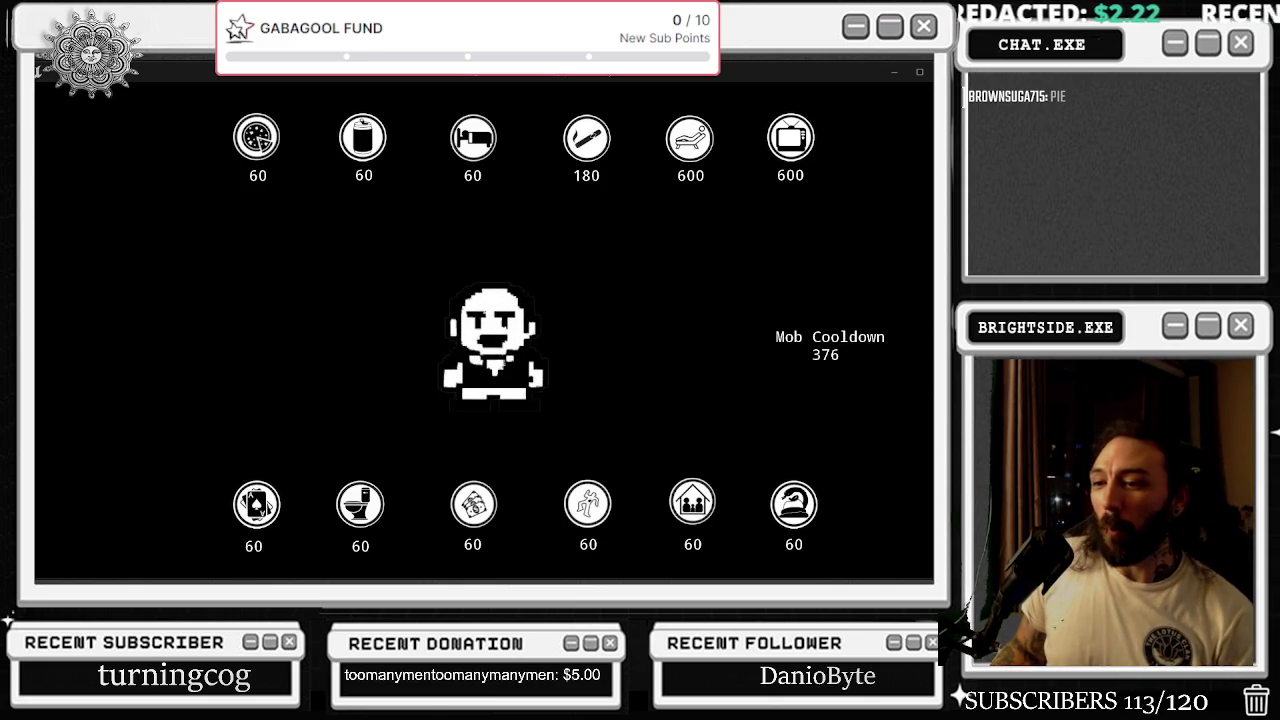
- Switch to the Actual_Chat_Game Preview window so Tony's dinner scene plays
key(alt+Tab)
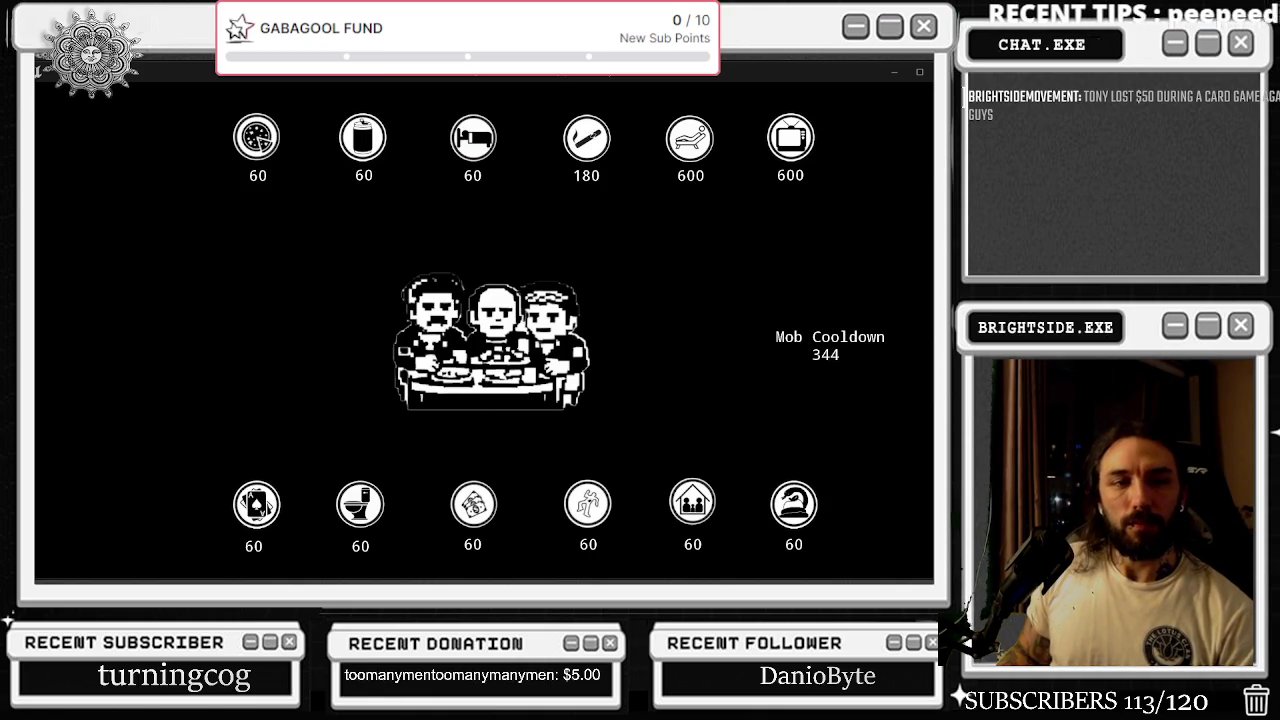
key(alt+Tab)
key(alt+Tab)
key(alt+Tab)
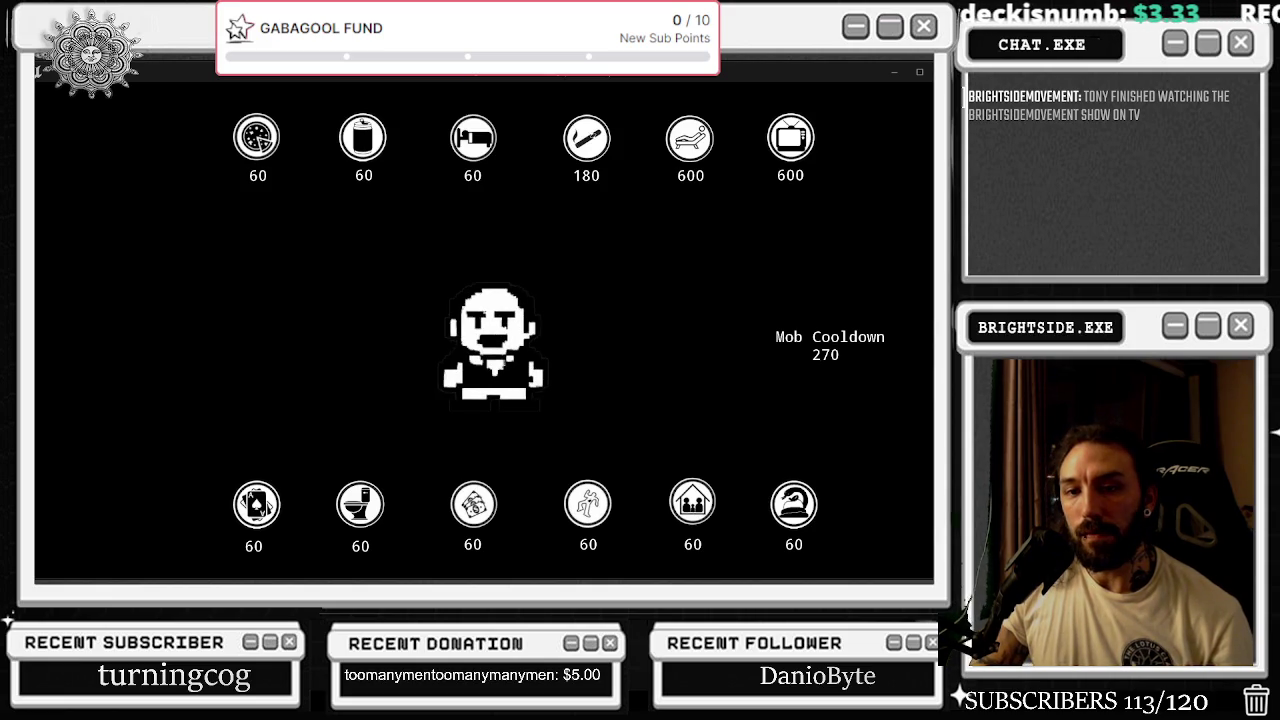
key(alt+Tab)
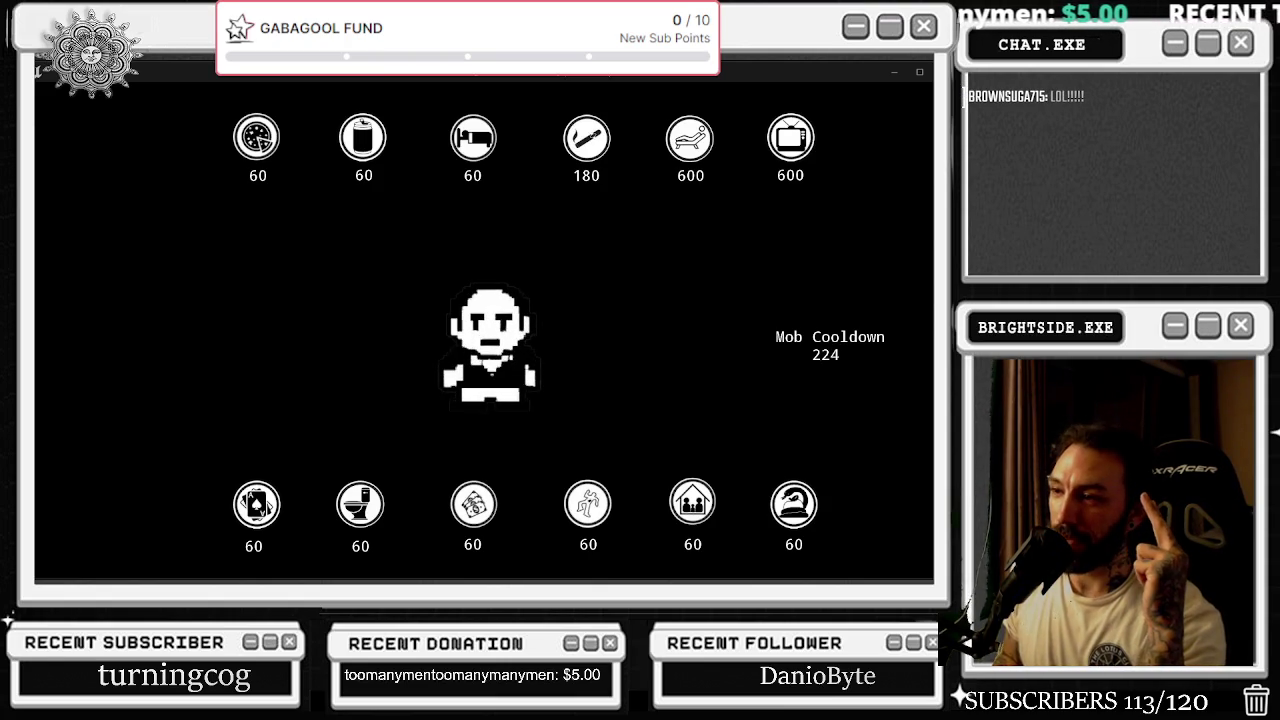
key(alt+Tab)
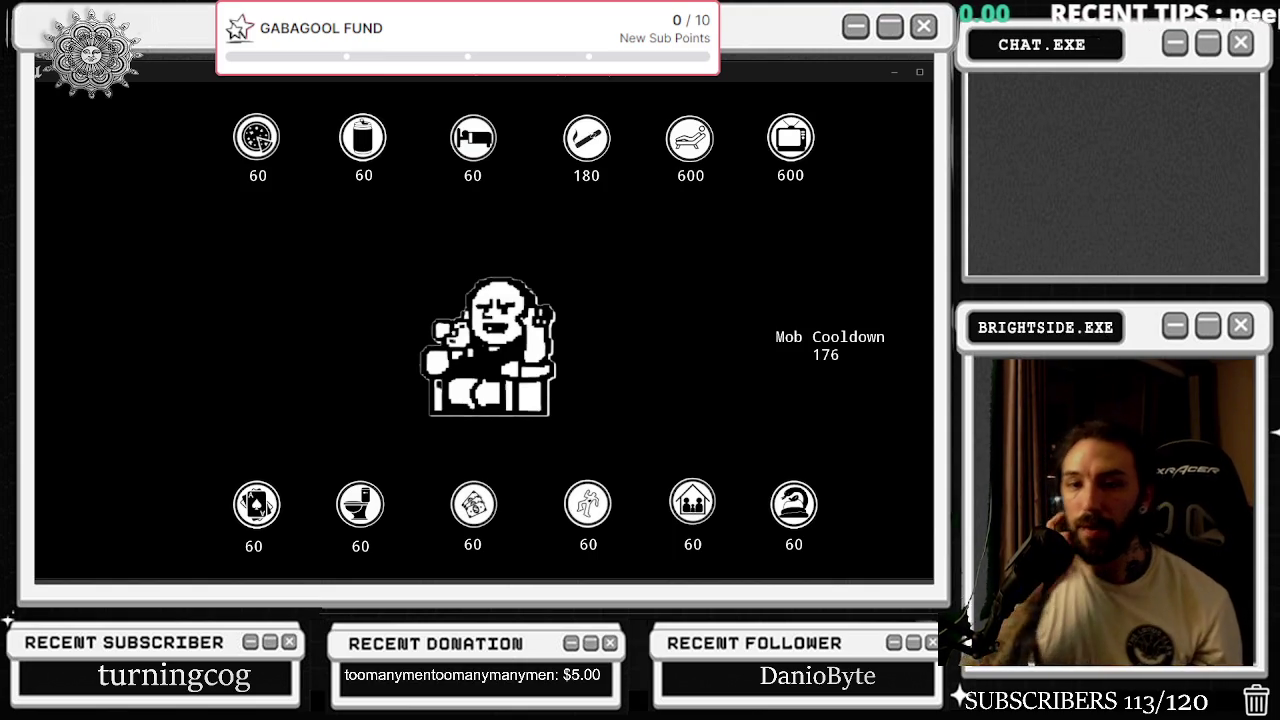
key(alt+Tab)
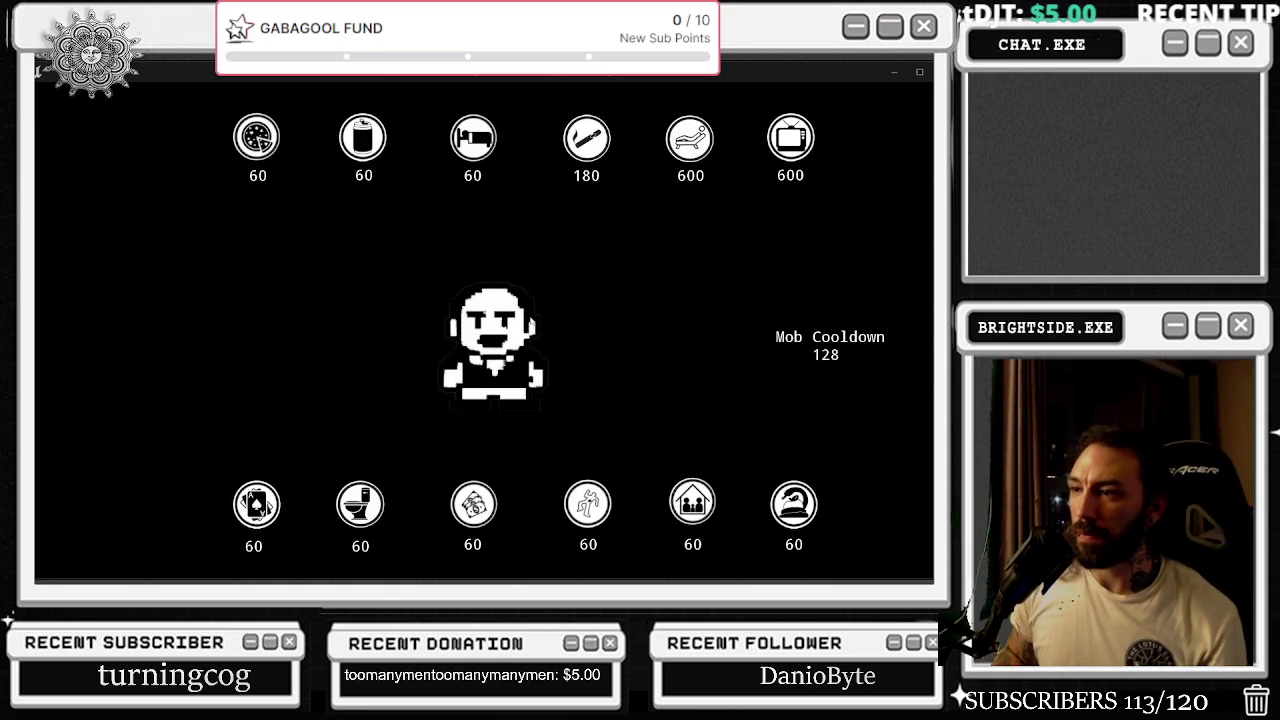
key(alt+Tab)
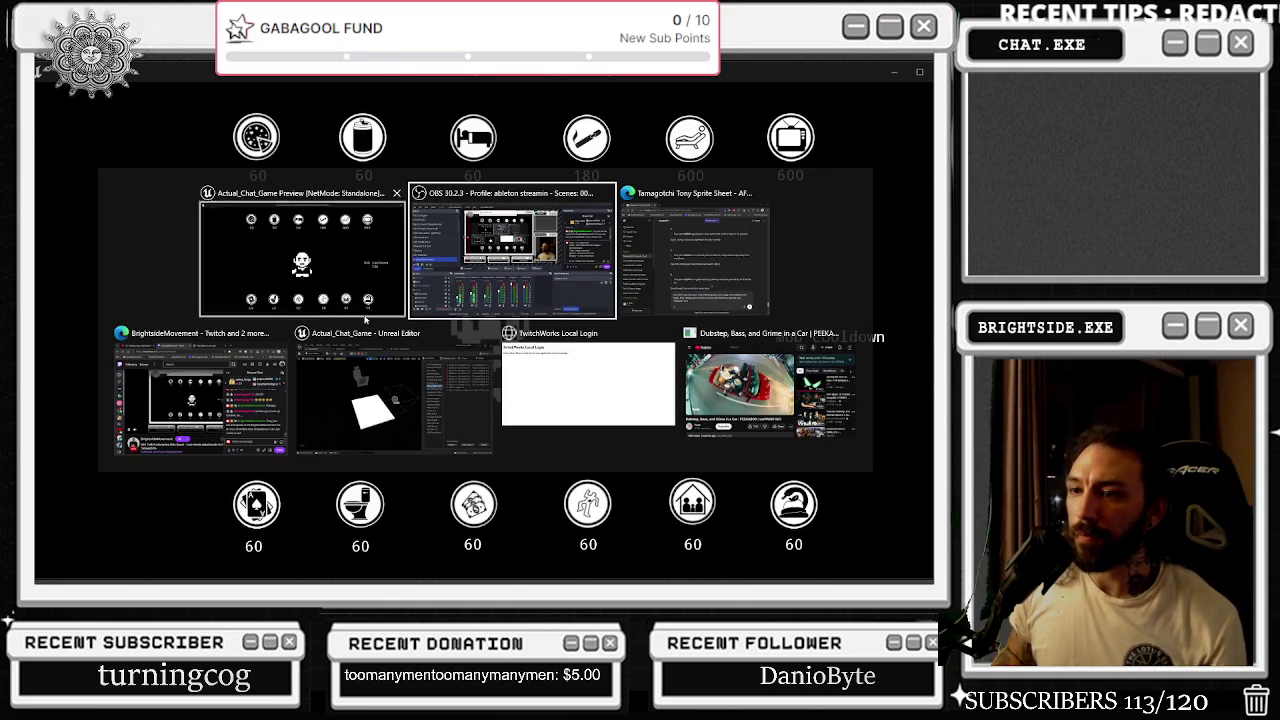
click(200, 400)
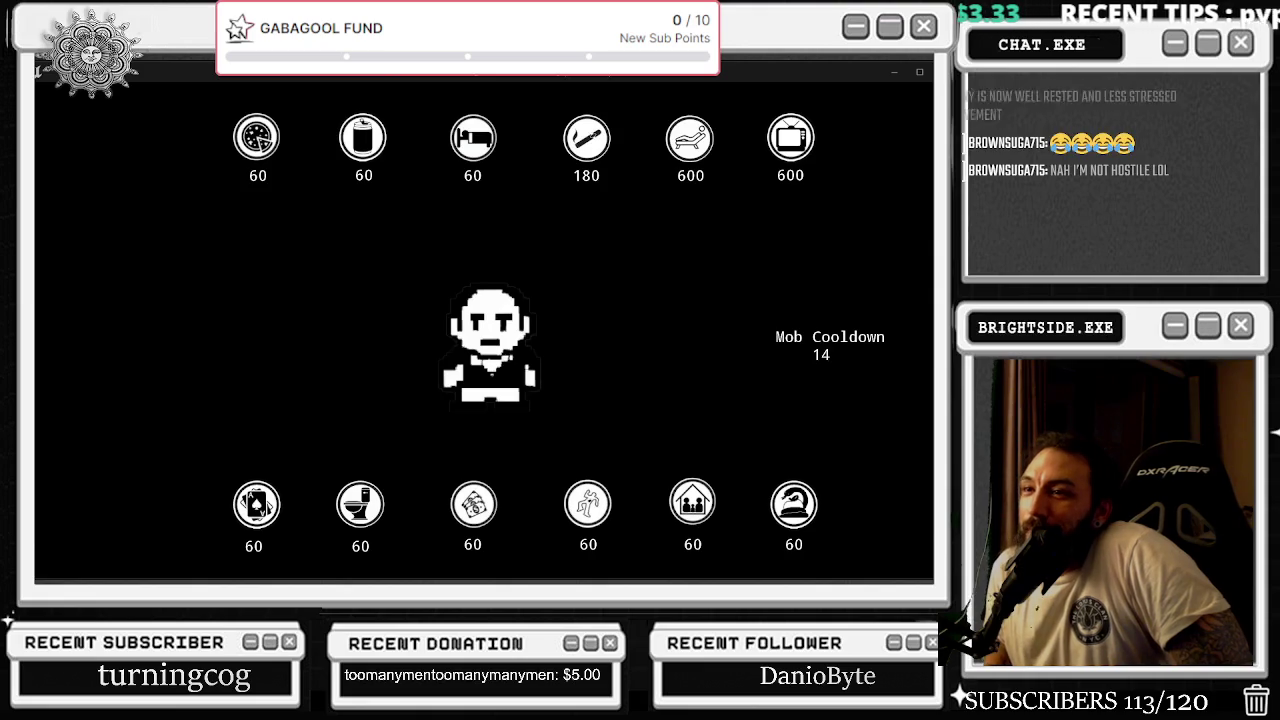
key(alt+Tab)
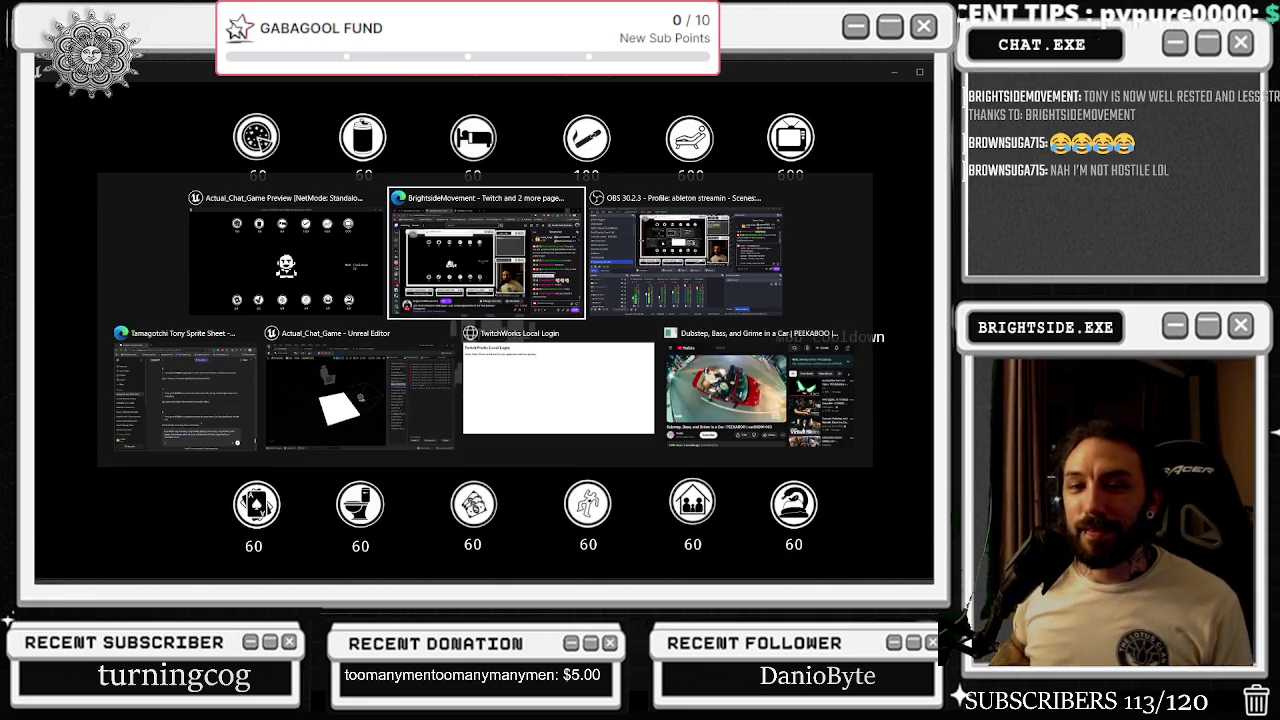
- Go back to the Actual_Chat_Game preview and wait for the Mob Cooldown timer to expire
click(528, 260)
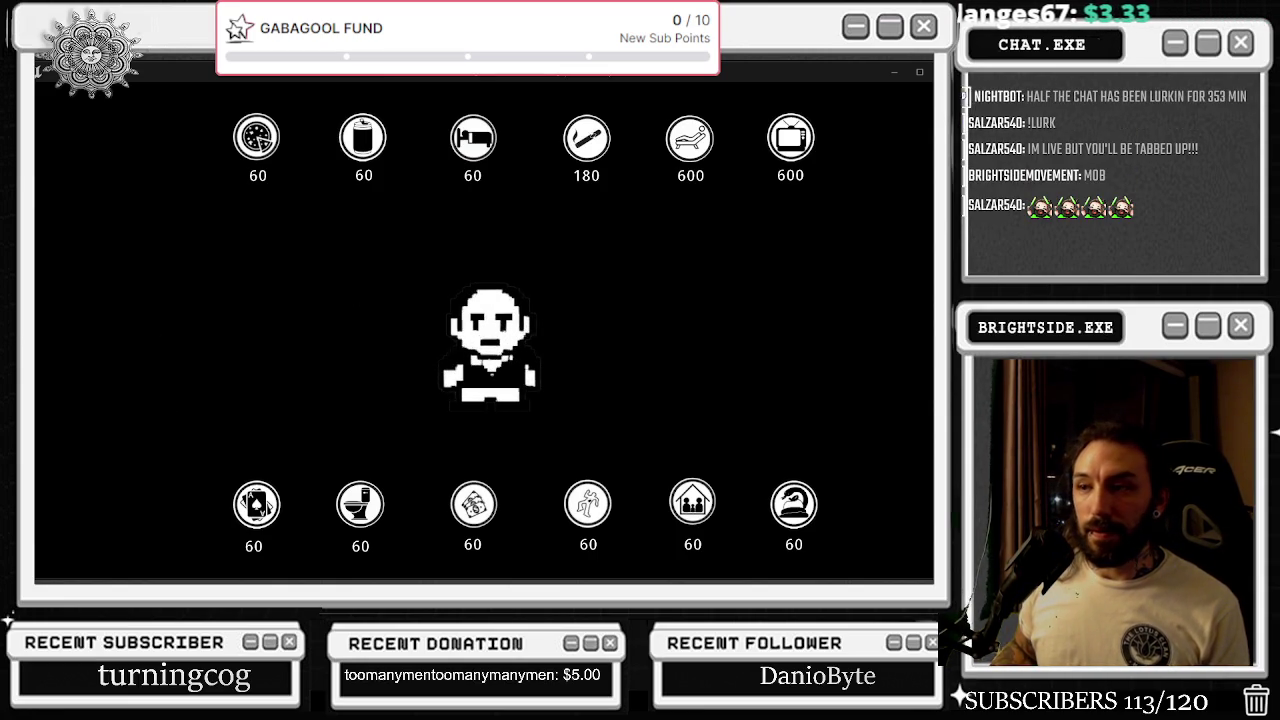
- Trigger the gamble animation from chat, watch Tony play it, then go back to the Unreal Editor
key(alt+Tab)
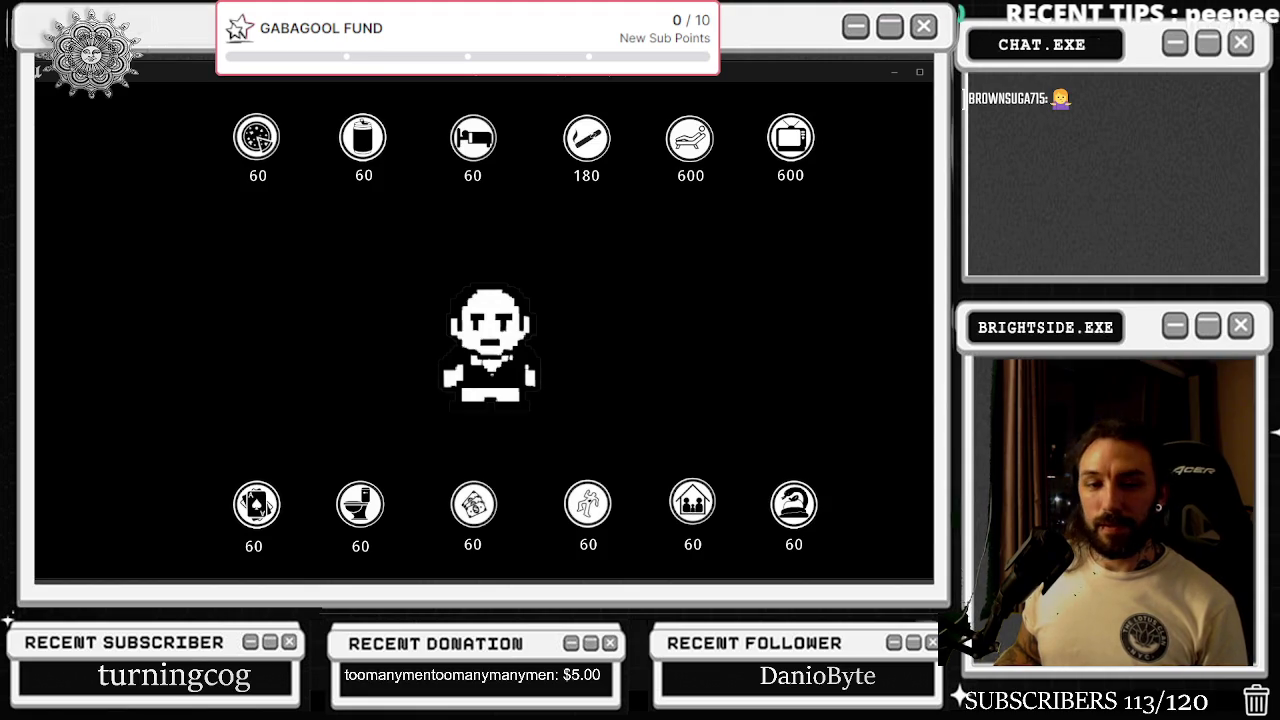
key(alt+Tab)
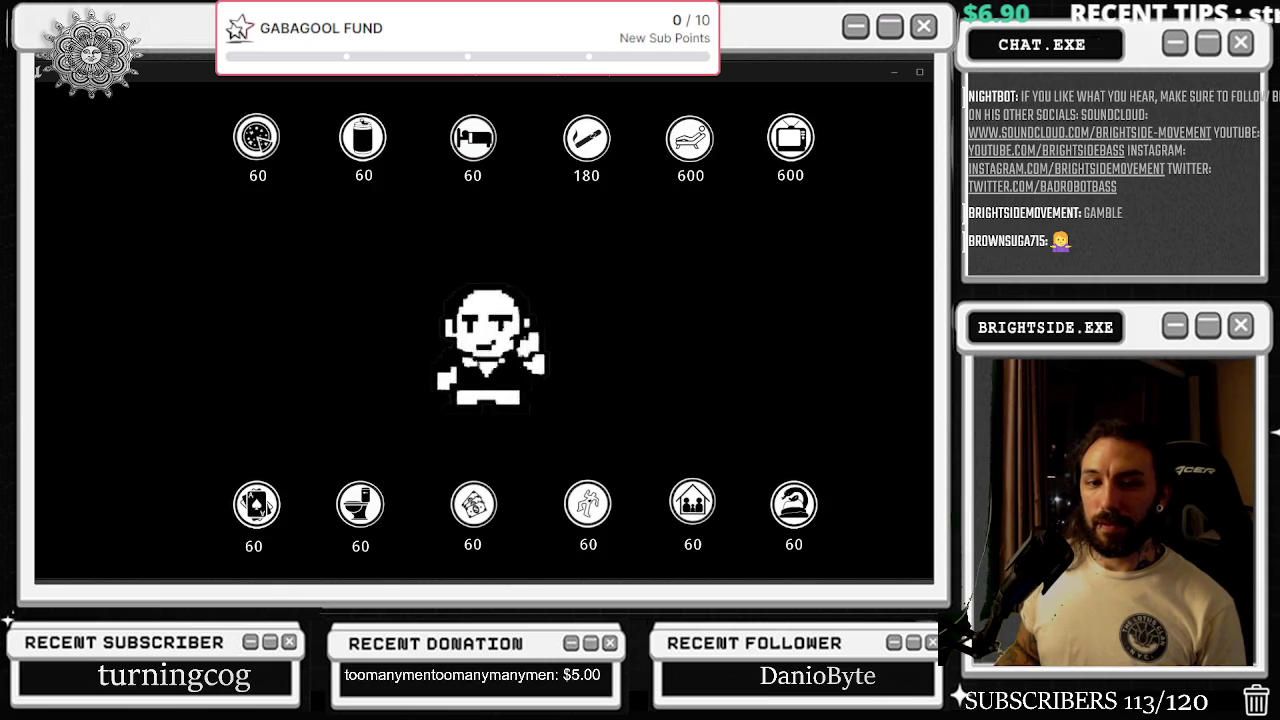
key(alt+Tab)
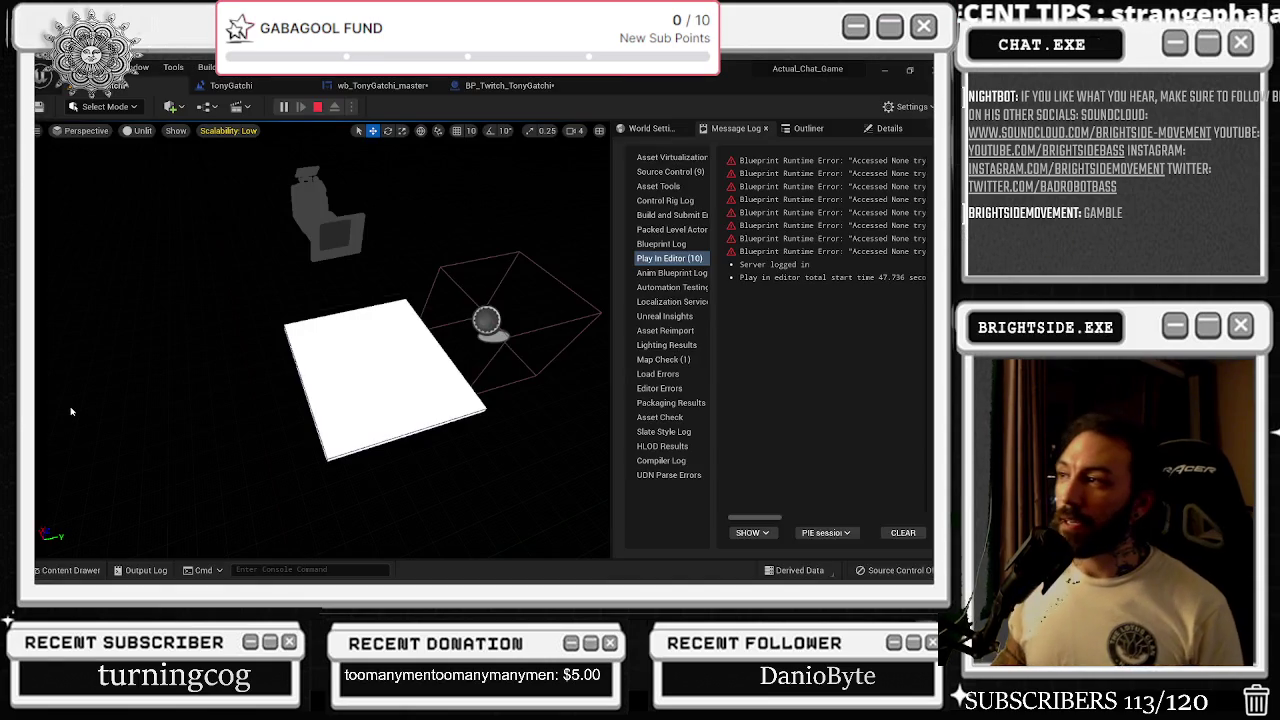
- Stop Play In Editor and move through the blueprint tabs to BP_Twitch_TonyGatchi's Event Graph
key(Escape)
click(231, 85)
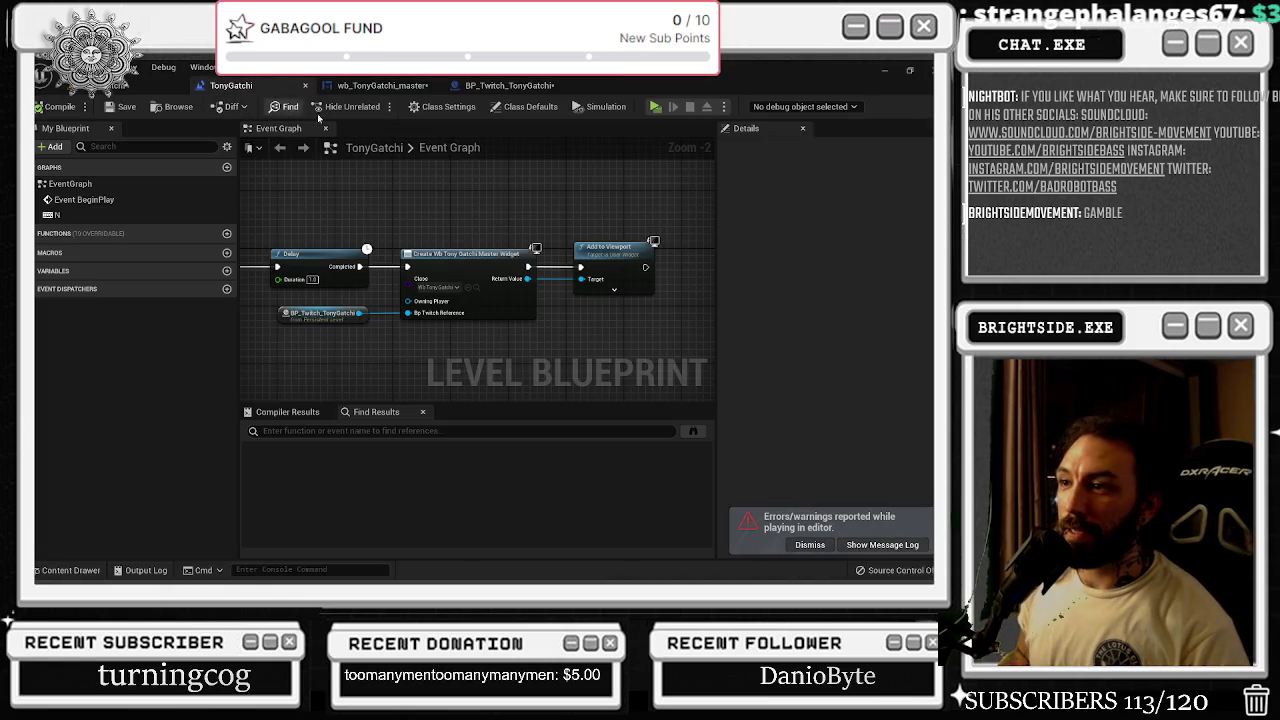
click(380, 85)
scroll(471, 231, down, 5)
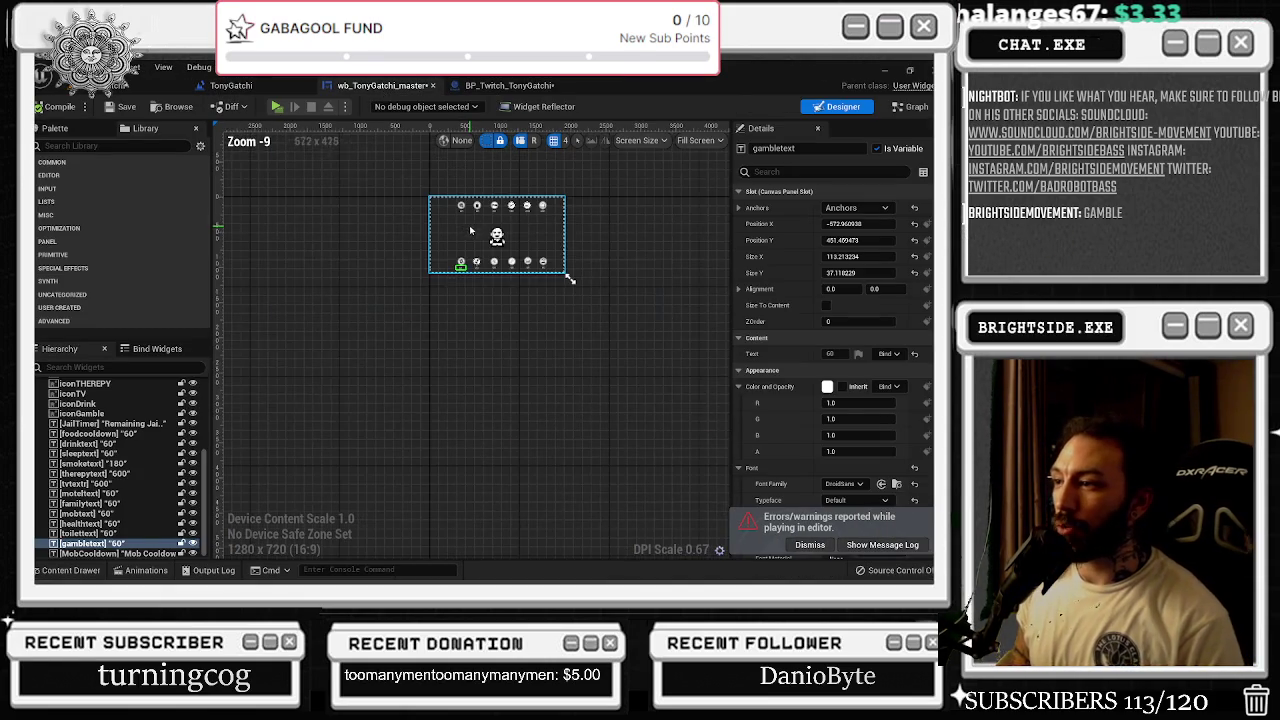
click(509, 85)
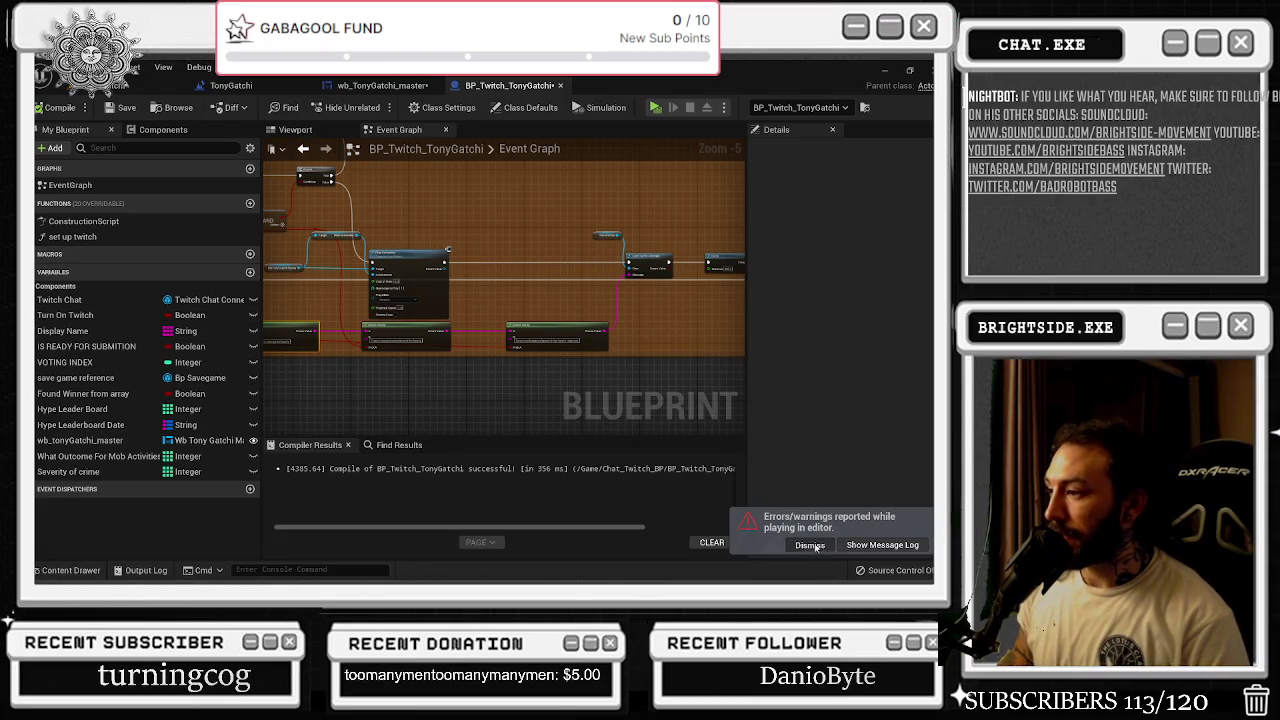
- Move the gamble comment block upward in the BP_Twitch_TonyGatchi graph and deselect it
mouse_move(746, 303)
mouse_down()
mouse_move(812, 303)
mouse_move(643, 337)
mouse_up()
scroll(768, 328, down, 7)
drag(602, 429, 593, 295)
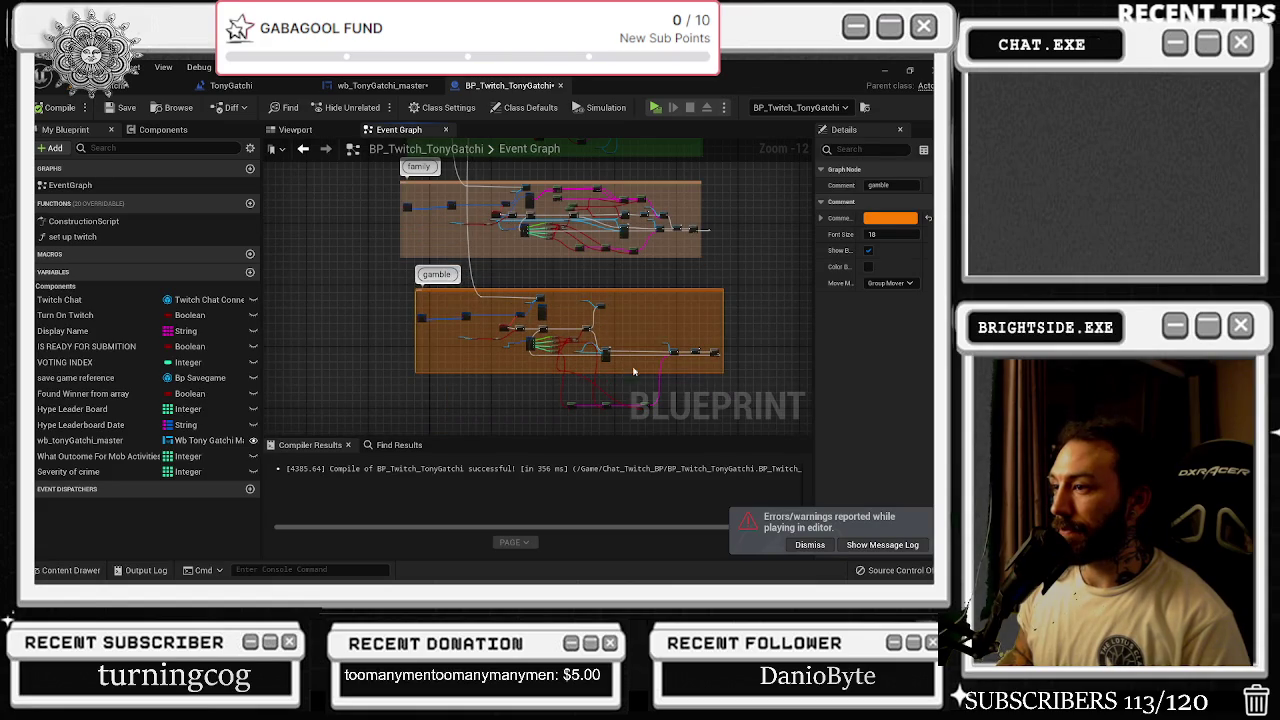
click(624, 399)
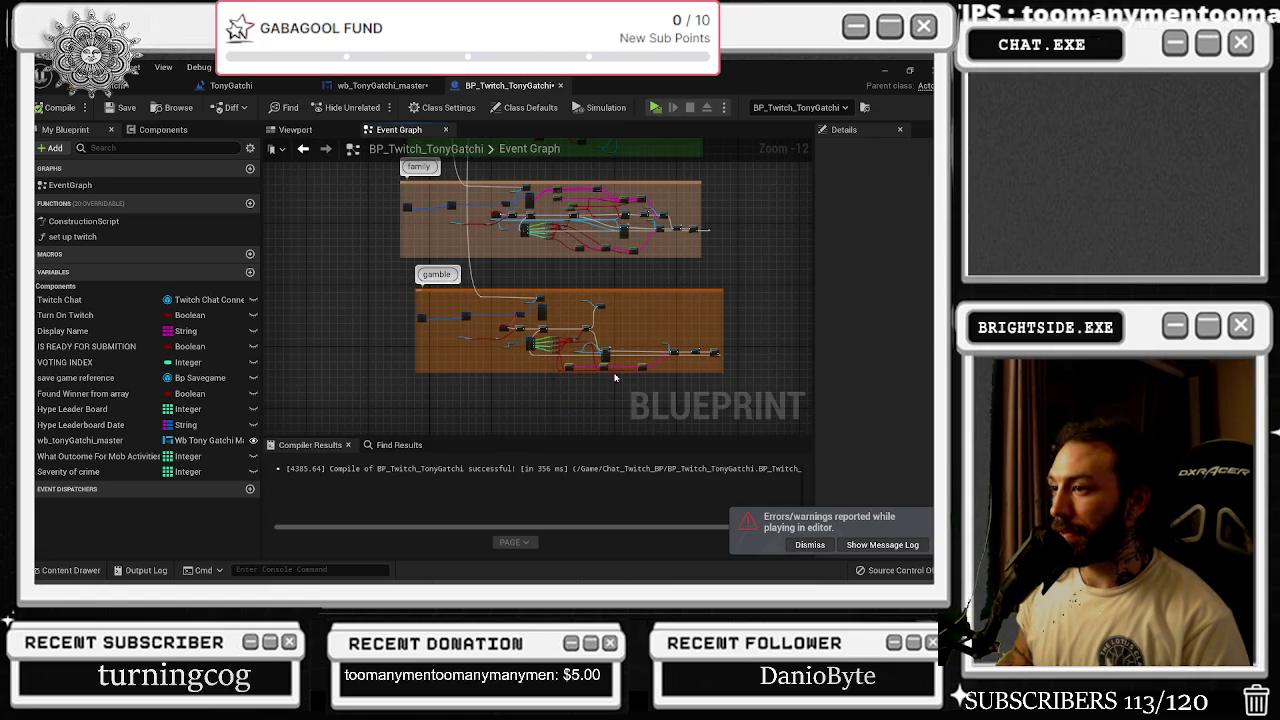
- Pan and zoom to center the food and drink comment blocks
mouse_move(770, 322)
mouse_down()
mouse_move(700, 352)
mouse_move(624, 349)
mouse_move(595, 407)
mouse_move(557, 437)
mouse_move(557, 623)
mouse_up()
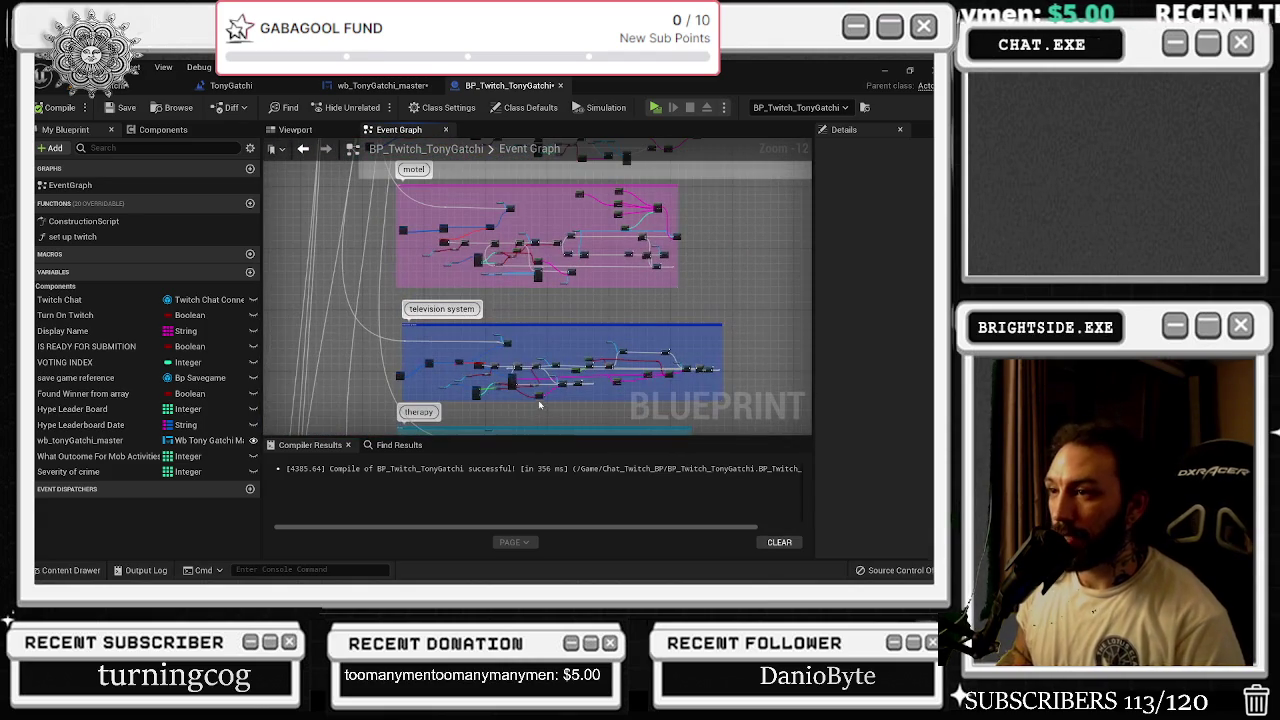
mouse_move(447, 323)
mouse_down()
mouse_move(363, 376)
mouse_move(380, 405)
mouse_move(489, 416)
mouse_up()
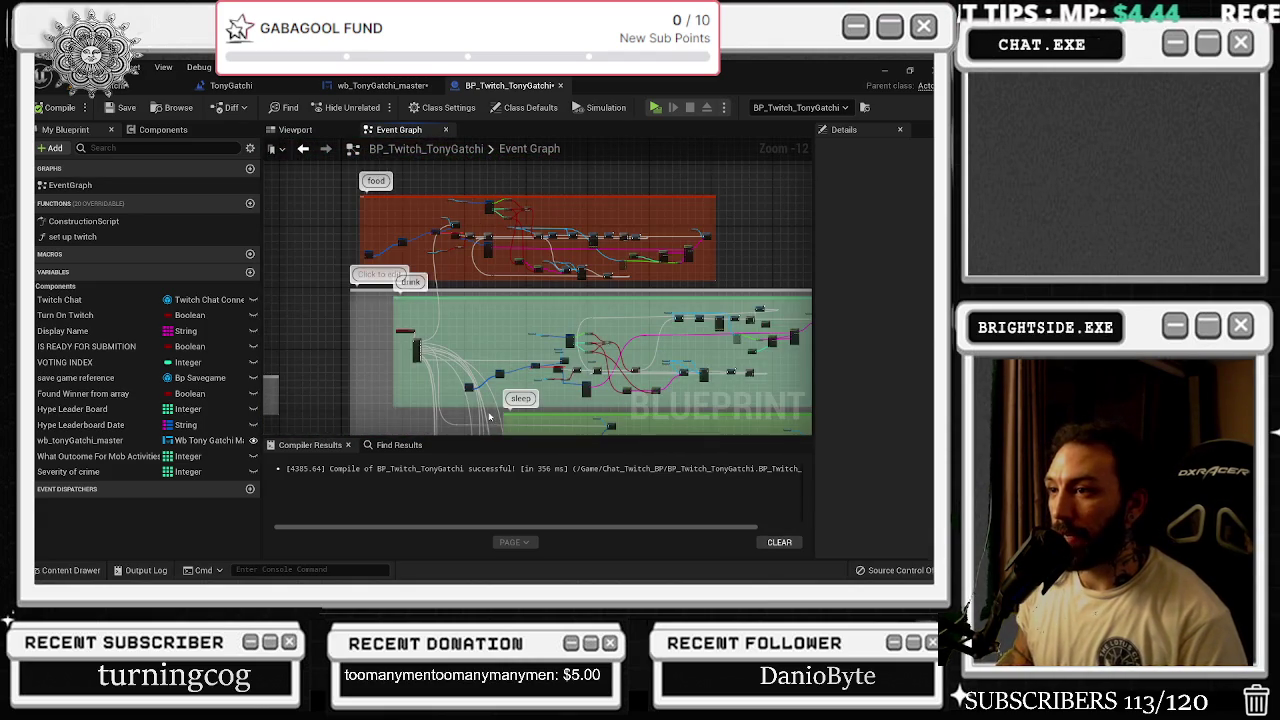
mouse_move(447, 327)
mouse_down()
mouse_move(600, 230)
mouse_move(367, 401)
mouse_up()
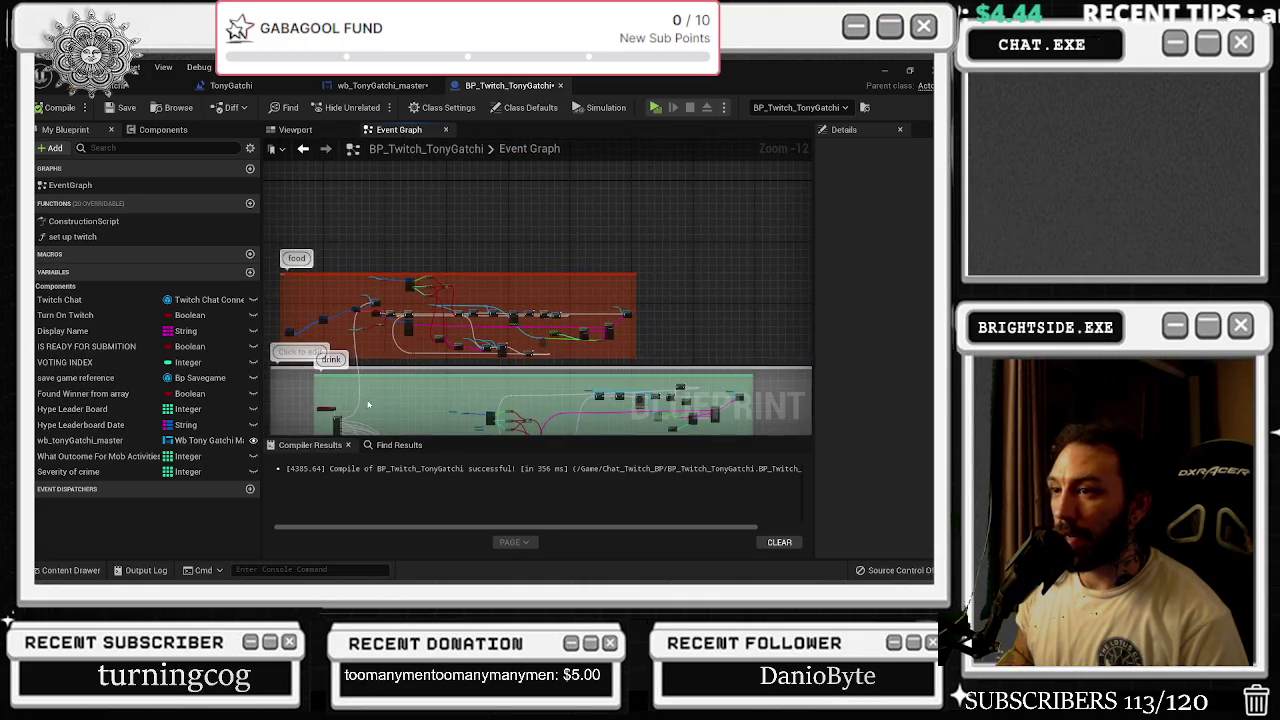
scroll(407, 298, up, 1)
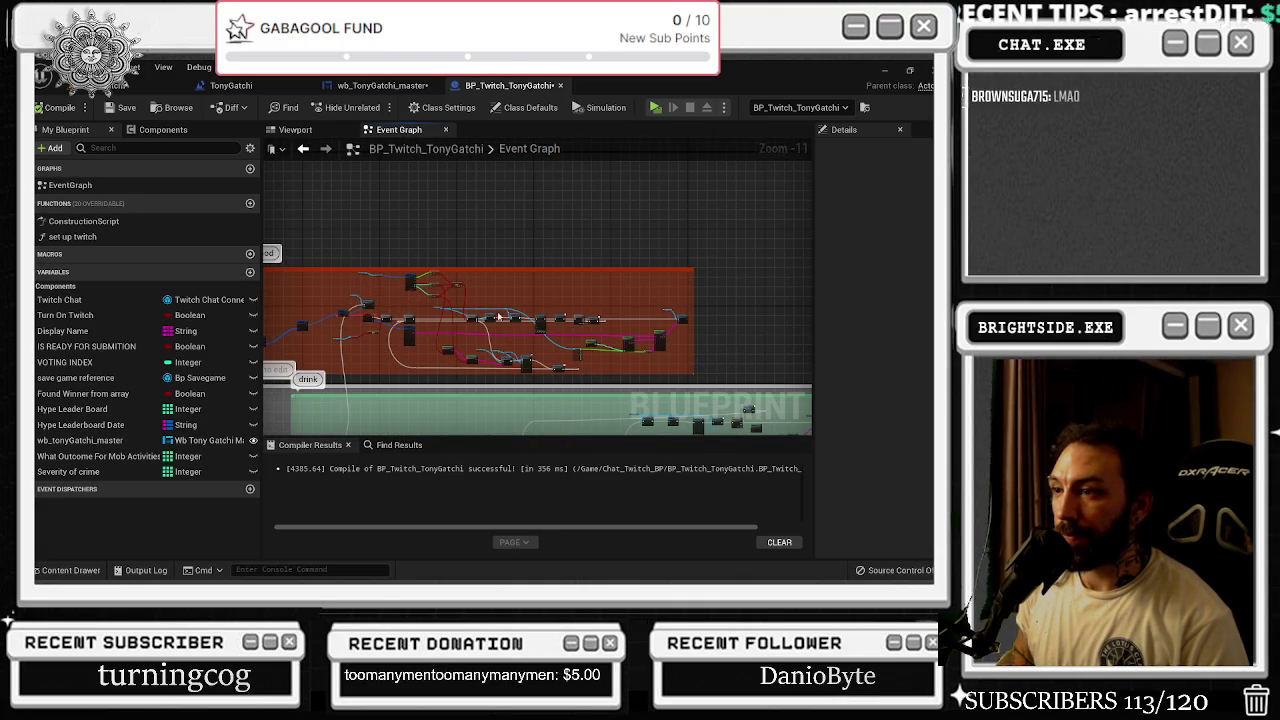
scroll(478, 318, up, 5)
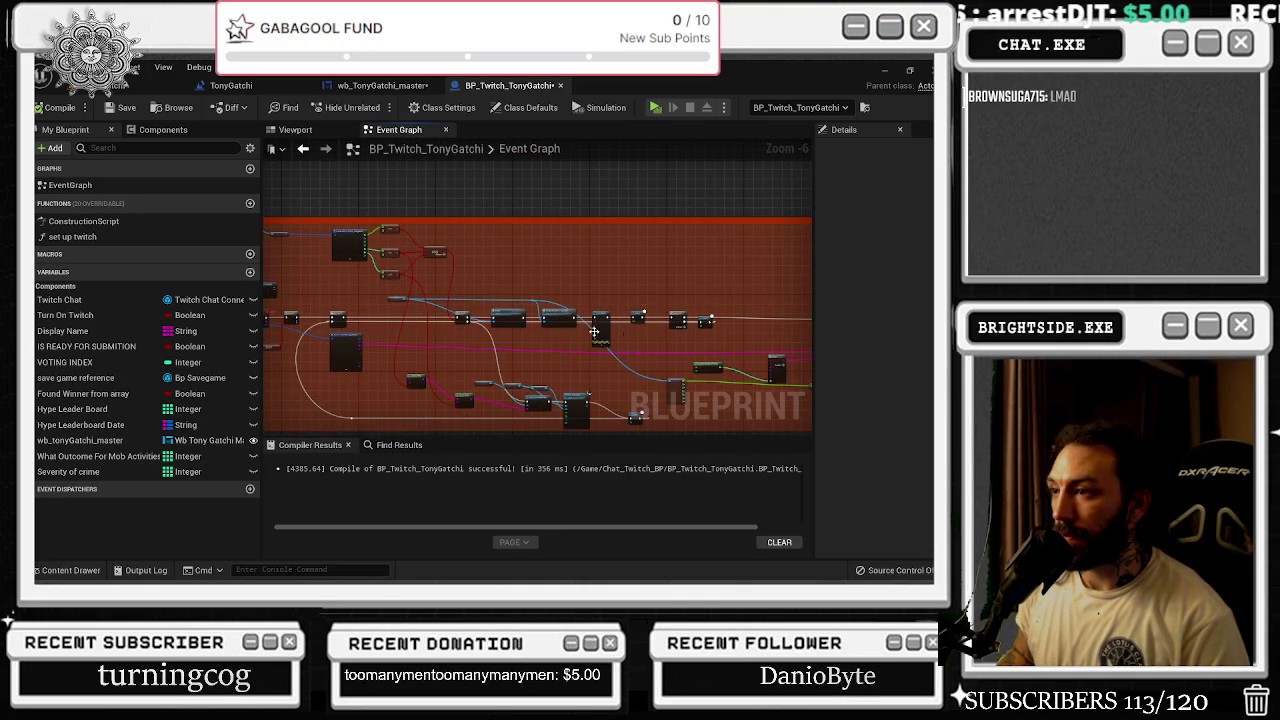
scroll(546, 330, up, 4)
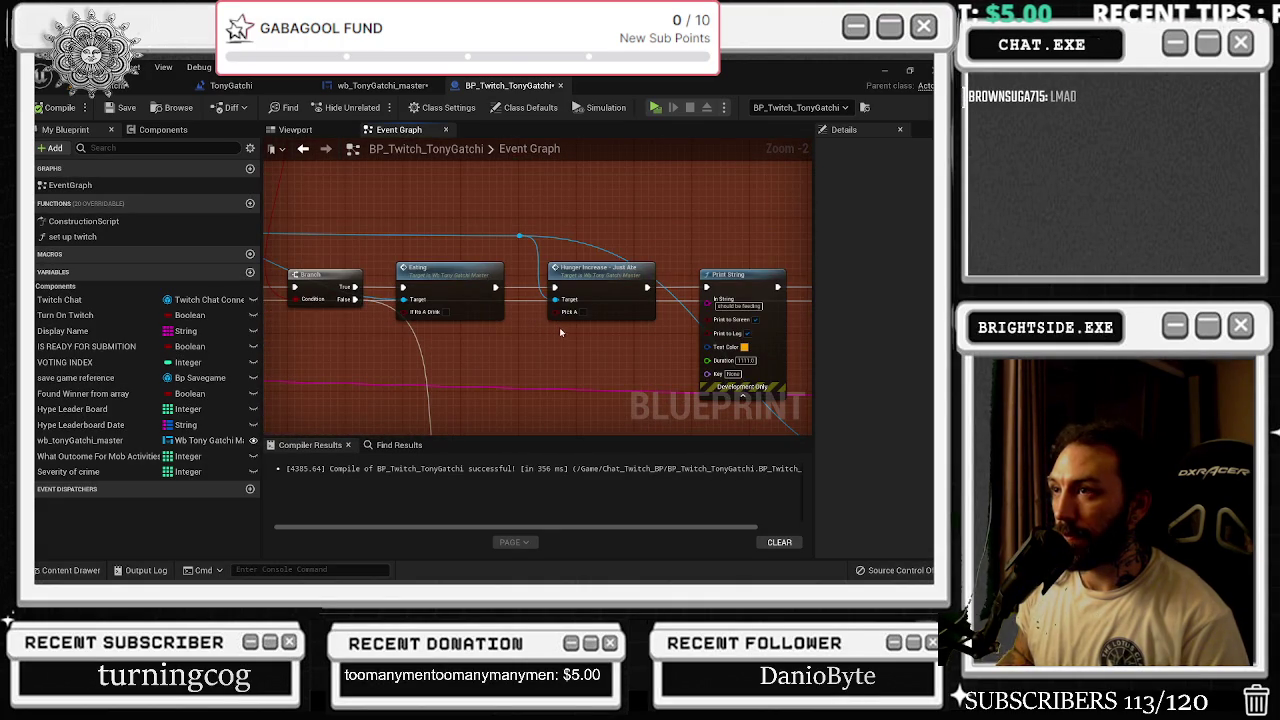
- Follow the food logic to its Delay nodes and select the Hunger Increase - Just Ate node
mouse_move(604, 345)
mouse_down()
mouse_move(469, 357)
mouse_move(230, 320)
mouse_move(204, 303)
mouse_up()
scroll(469, 357, down, 1)
drag(424, 333, 355, 325)
scroll(363, 323, down, 1)
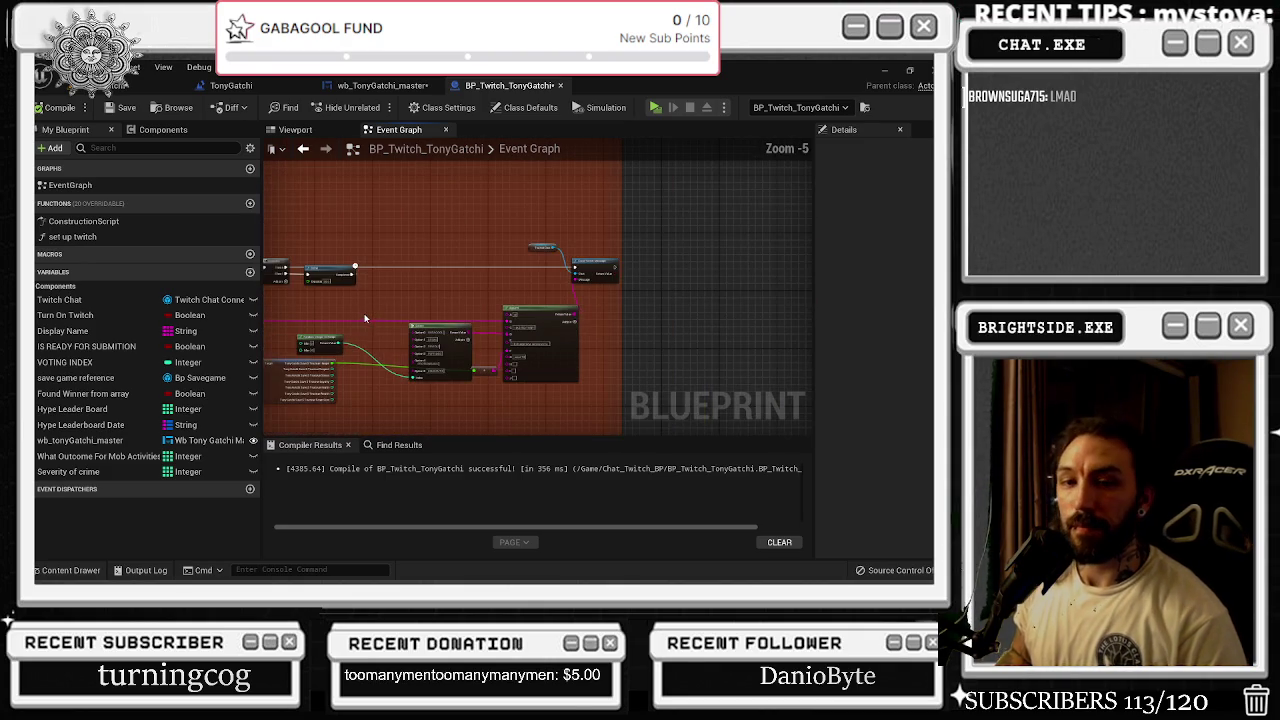
scroll(447, 239, down, 8)
scroll(449, 239, up, 10)
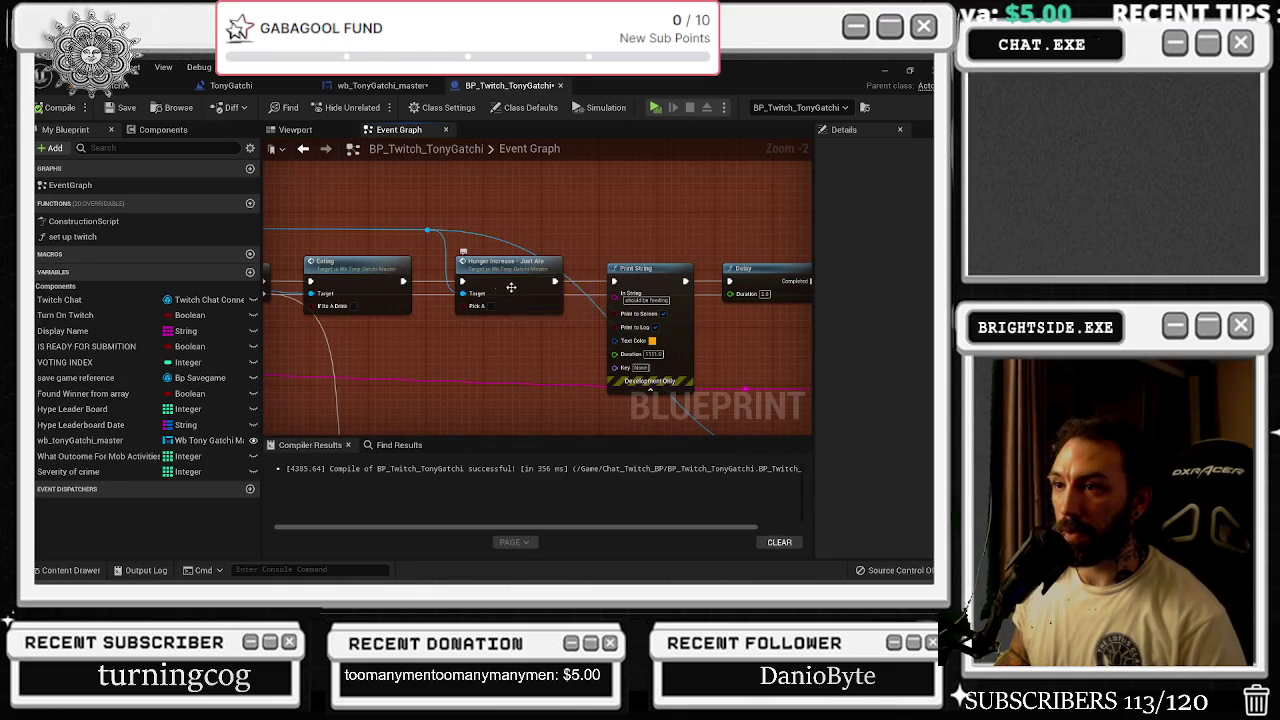
click(518, 271)
- Jump from Hunger Increase - Just Ate into wb_TonyGatchi_master, view its Designer, then return to Graph
double_click(522, 268)
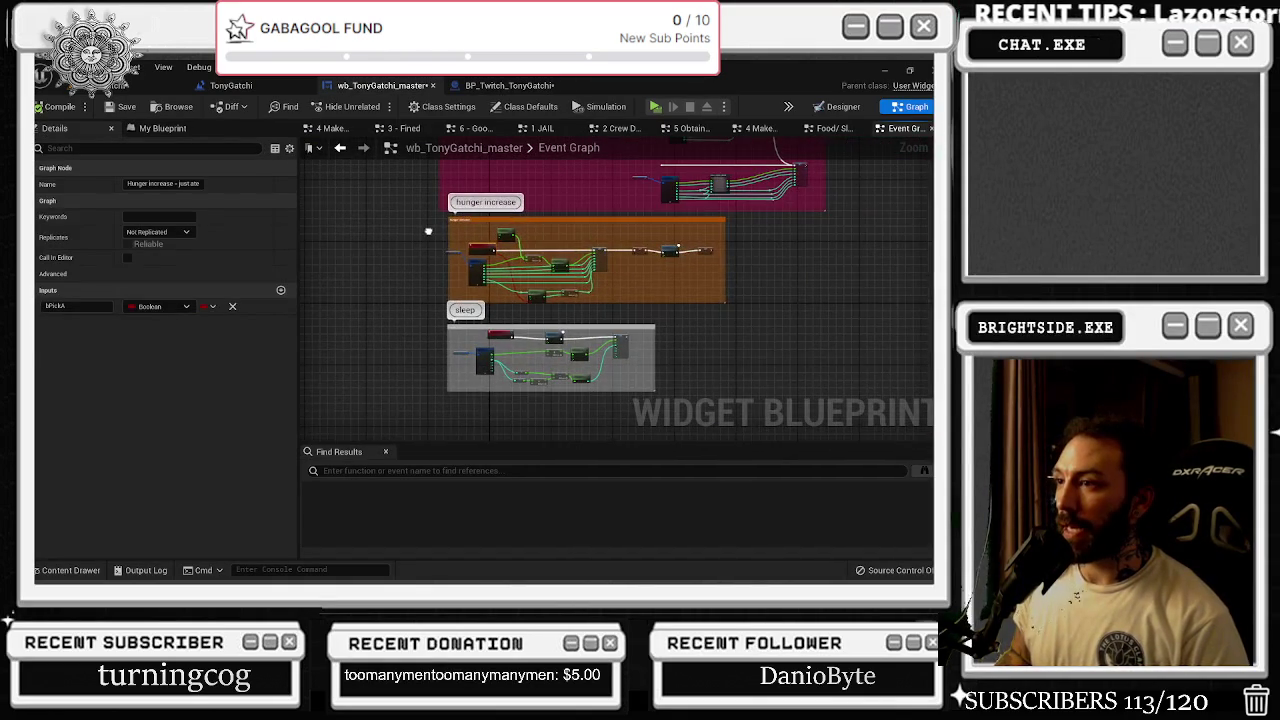
scroll(501, 256, down, 3)
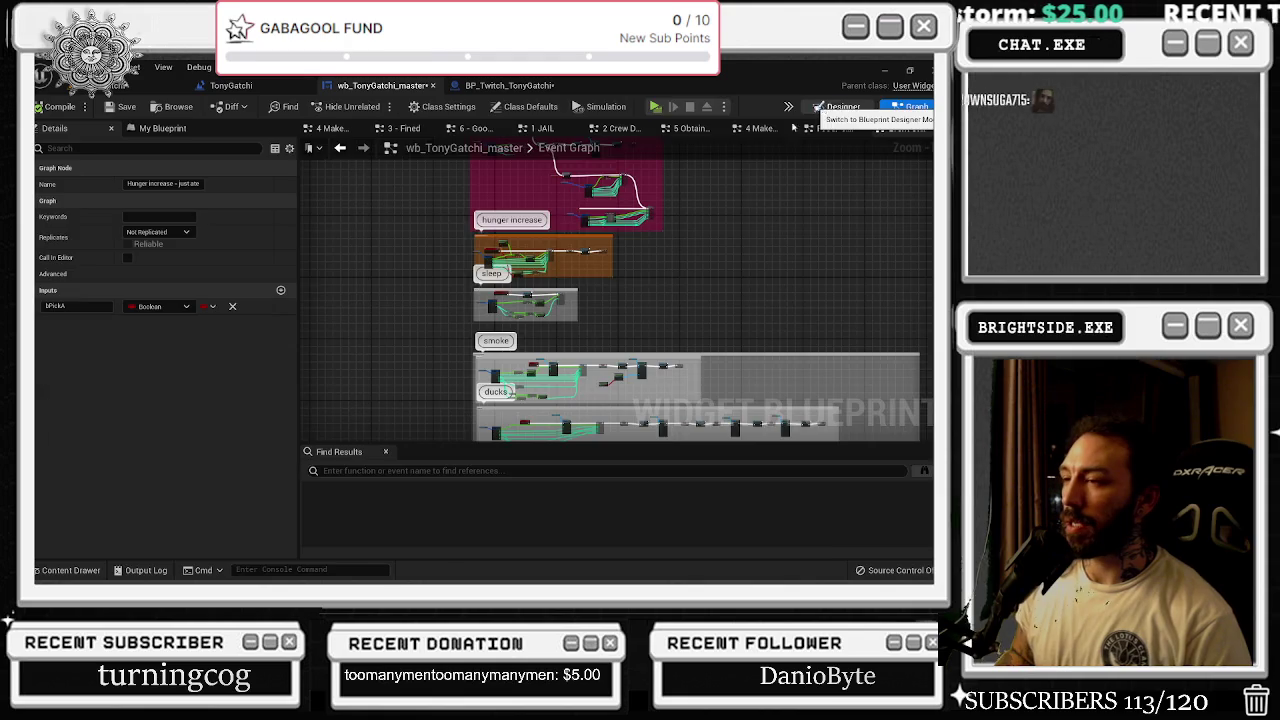
click(838, 106)
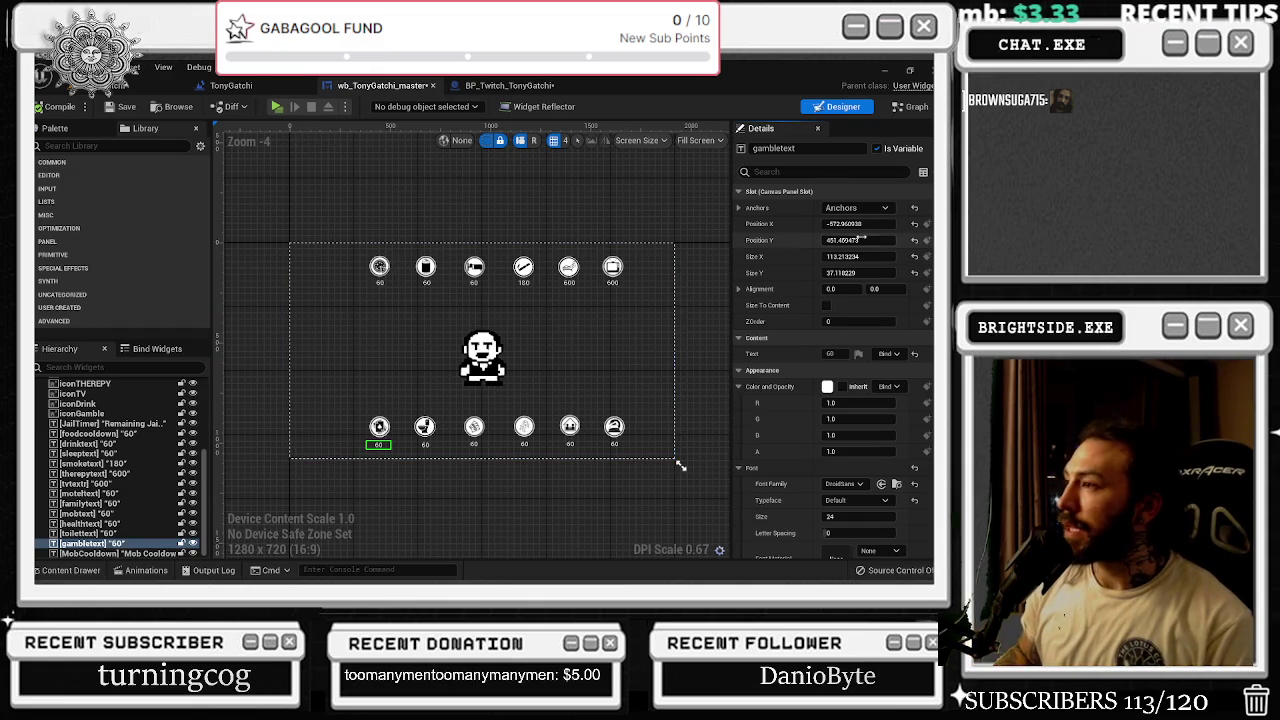
click(910, 106)
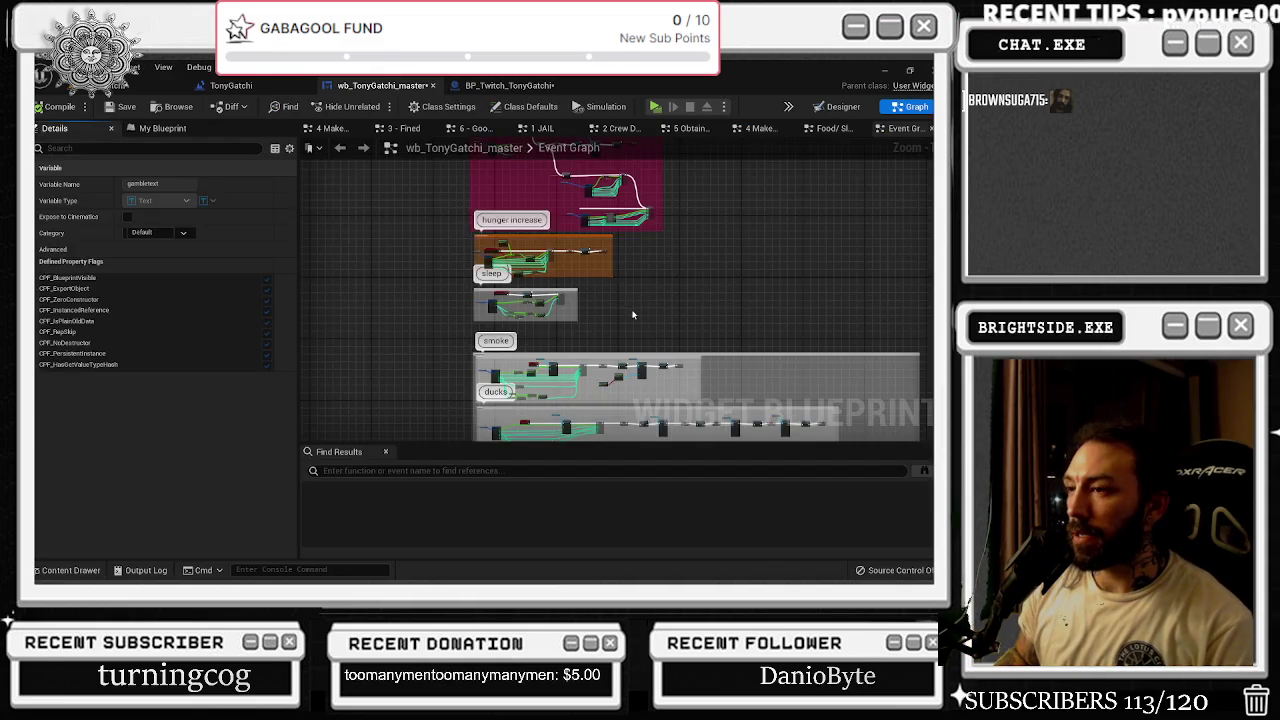
- Box-select the event tick and hunger comment groups and drag them lower in the graph
scroll(510, 295, up, 4)
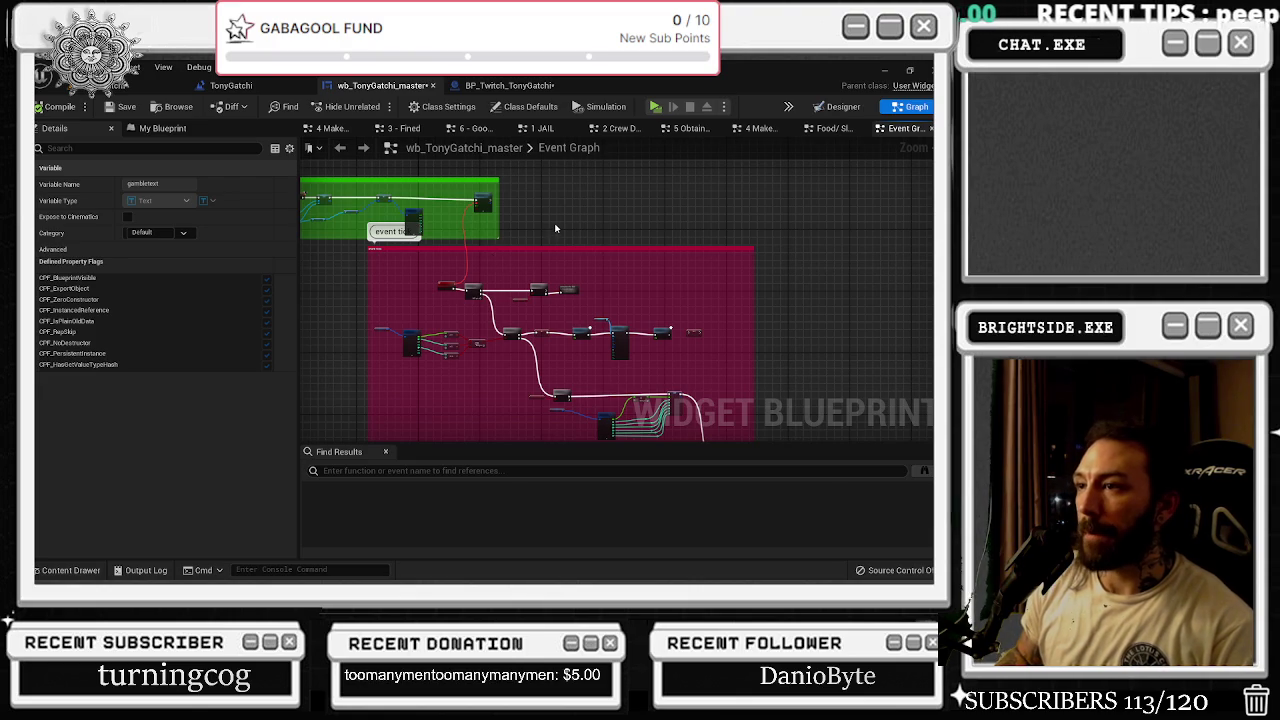
scroll(555, 229, down, 3)
drag(386, 187, 710, 366)
mouse_move(604, 352)
mouse_down()
mouse_move(600, 330)
mouse_move(636, 350)
mouse_move(526, 333)
mouse_up()
scroll(526, 333, up, 5)
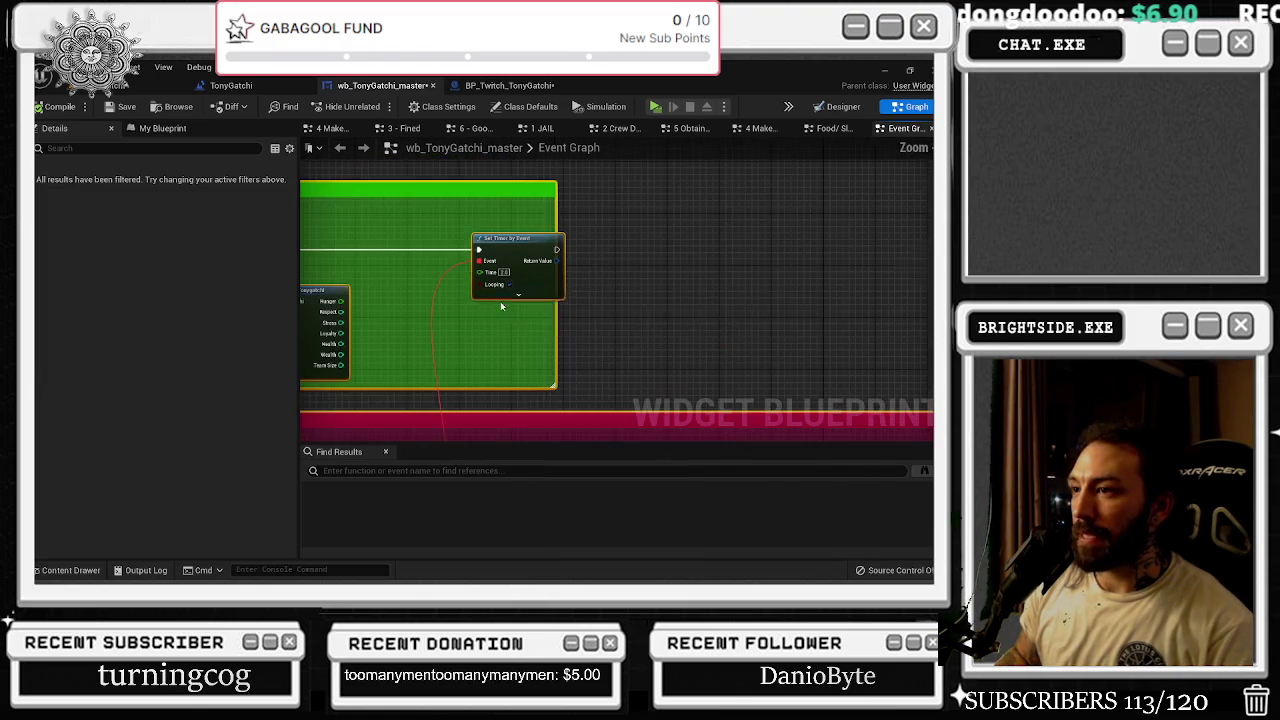
scroll(533, 318, down, 5)
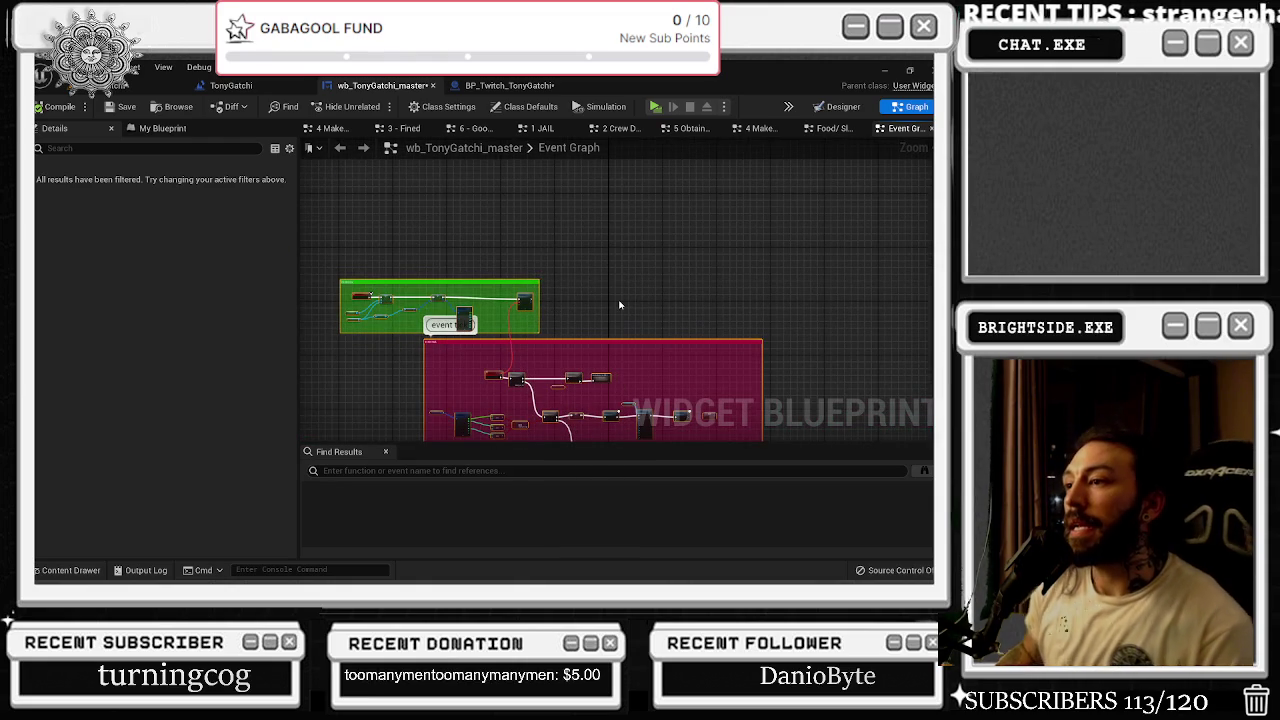
click(616, 332)
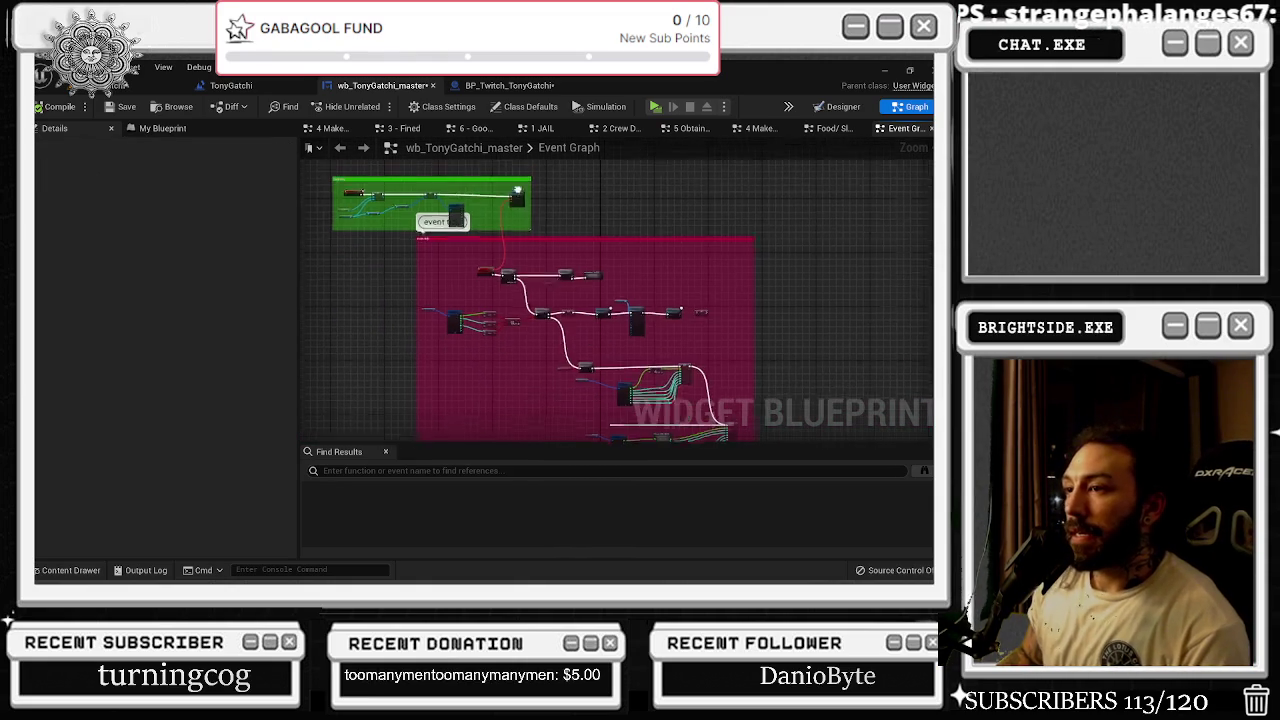
- Select the event tick and magenta groups and the 0 death collapsed node, then clear the selection
scroll(535, 215, down, 2)
mouse_move(408, 184)
mouse_down()
mouse_move(680, 362)
mouse_move(572, 232)
mouse_up()
scroll(678, 284, up, 3)
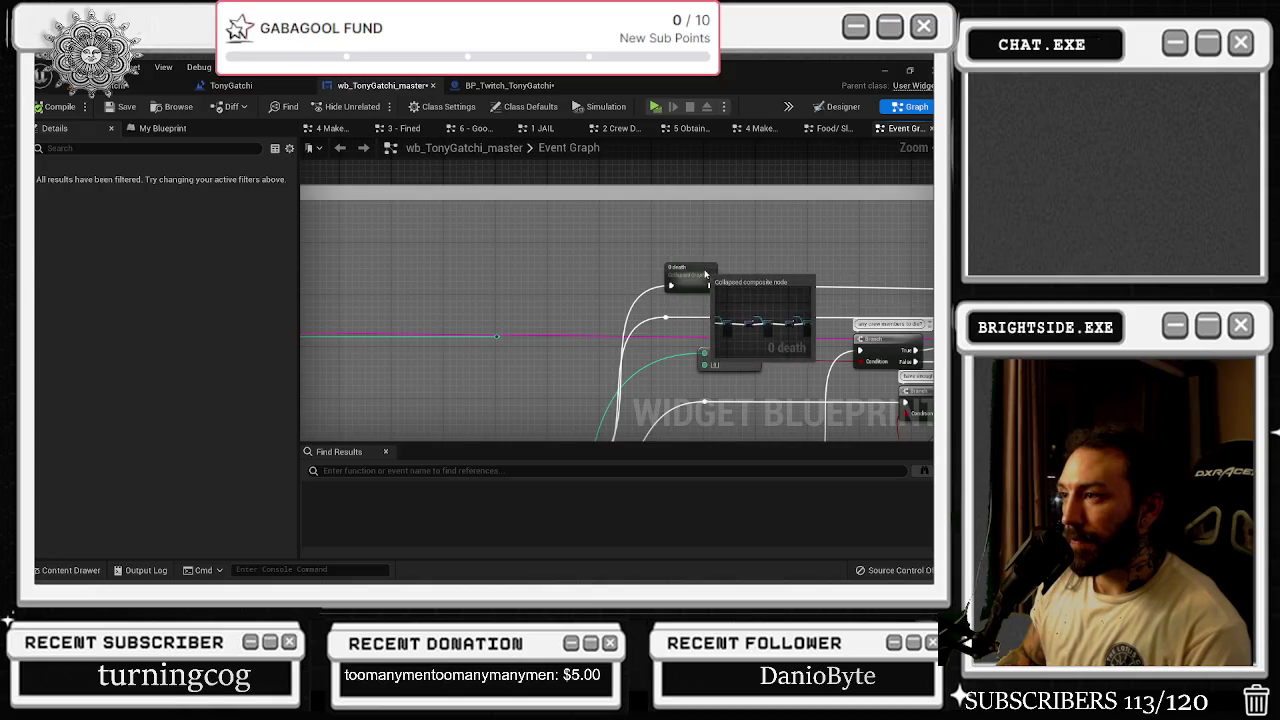
click(678, 284)
scroll(678, 284, down, 4)
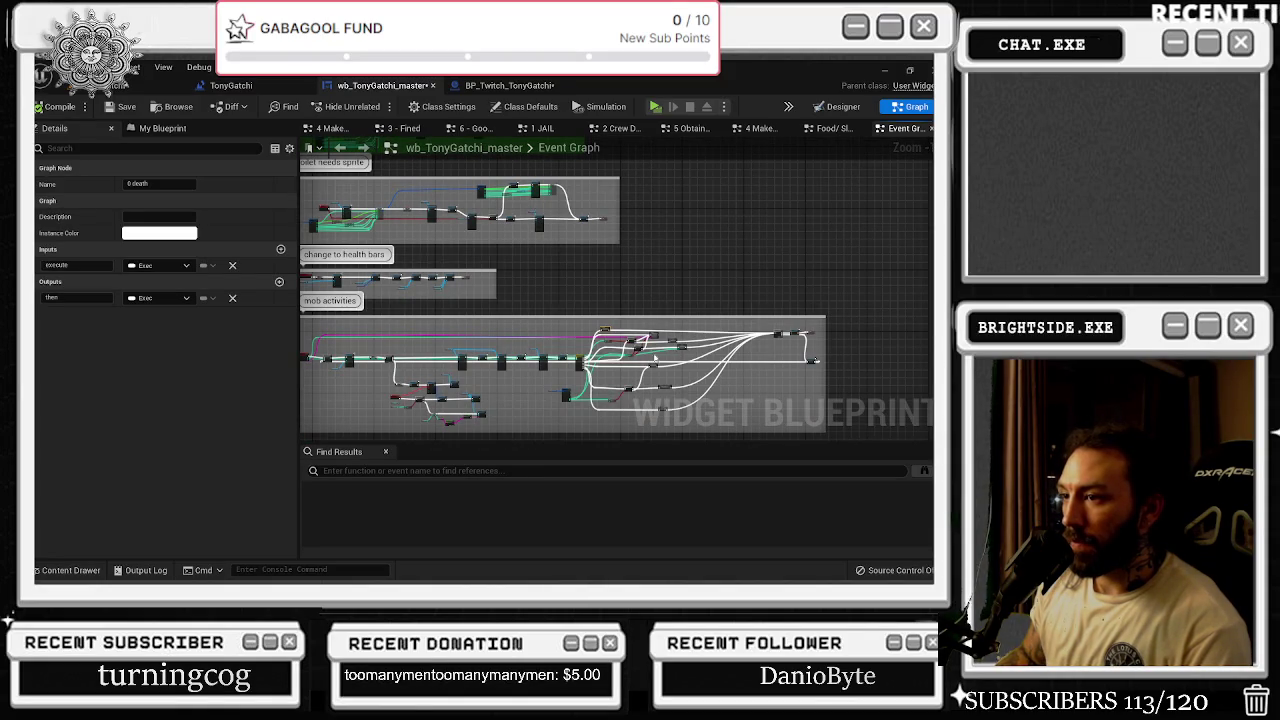
scroll(428, 386, up, 3)
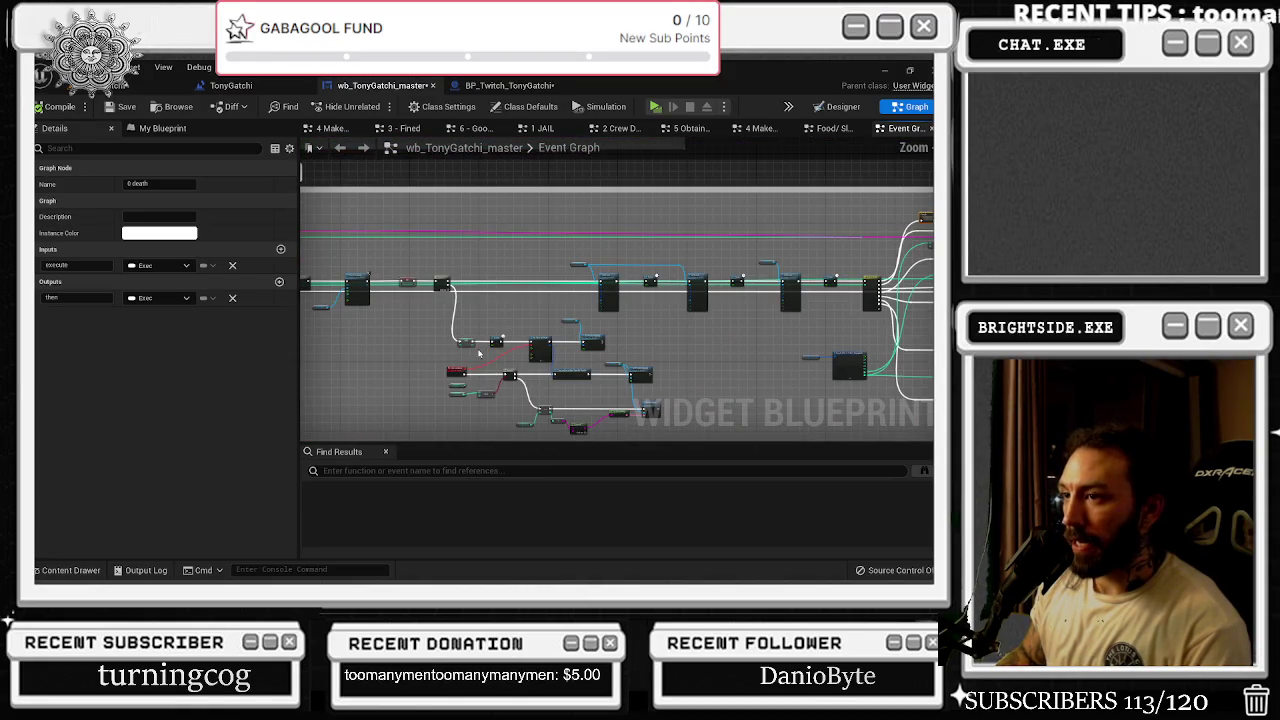
click(620, 333)
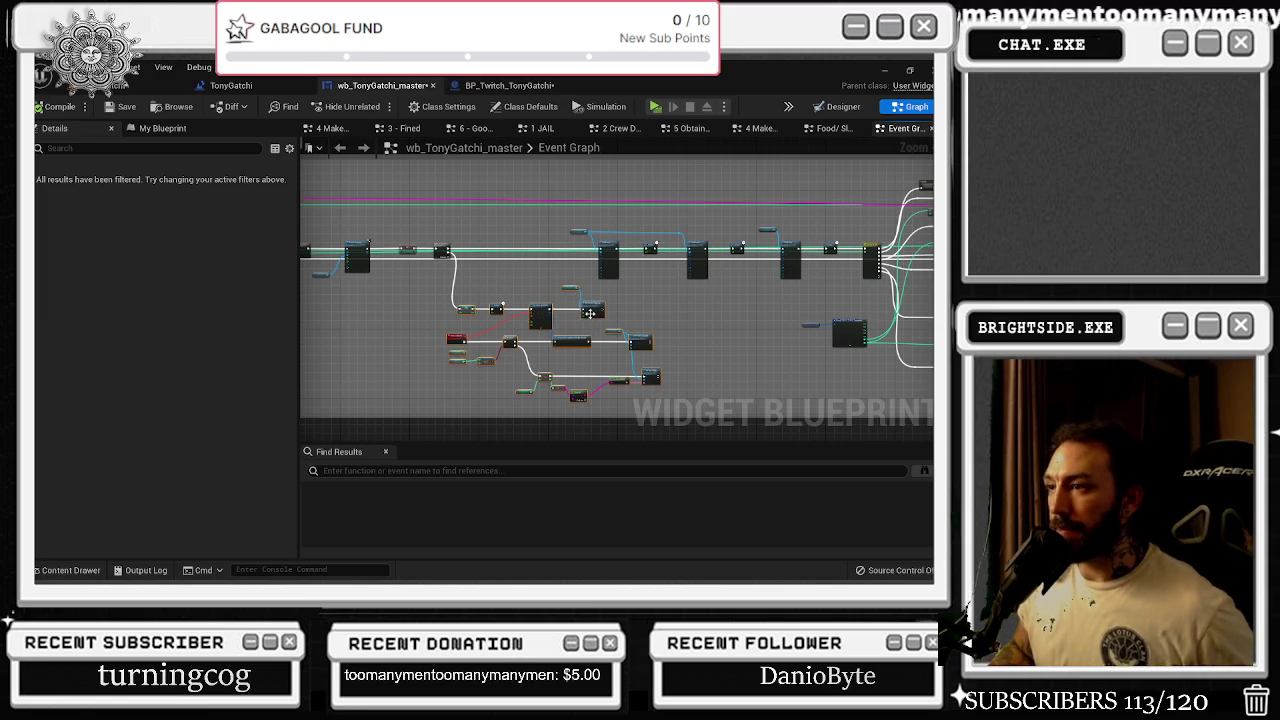
drag(591, 314, 535, 318)
scroll(467, 309, up, 3)
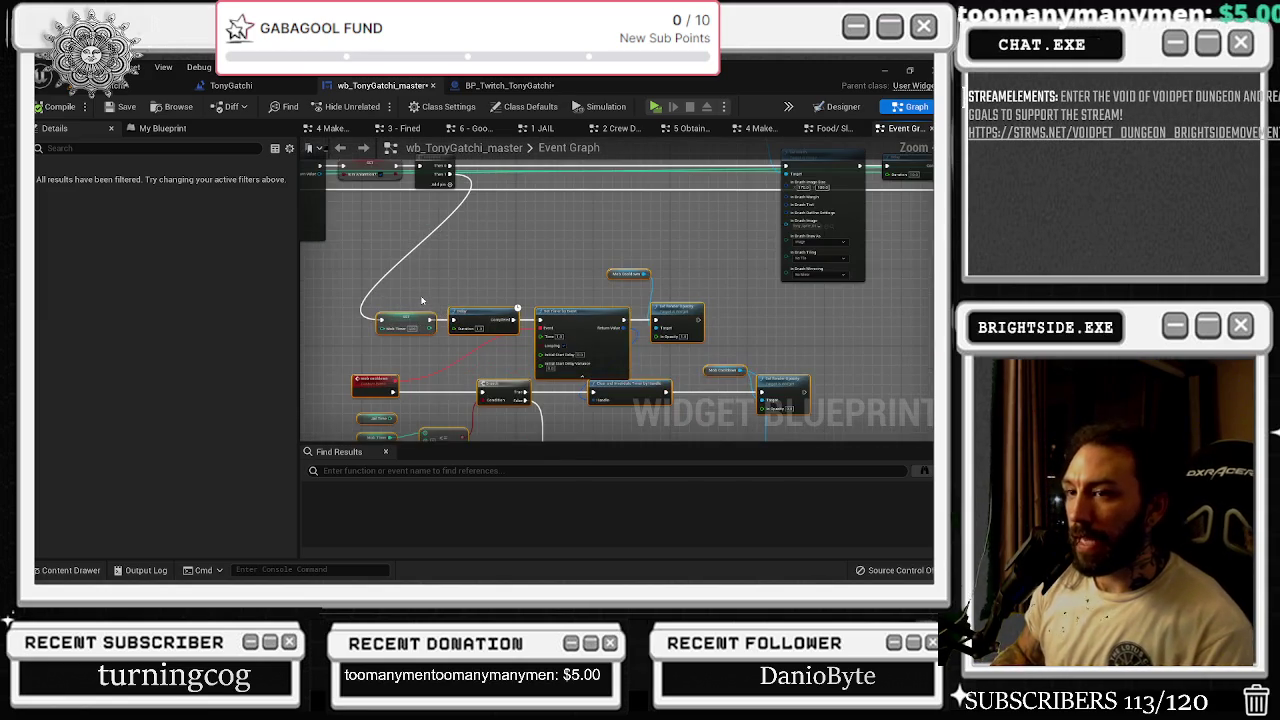
scroll(421, 295, down, 1)
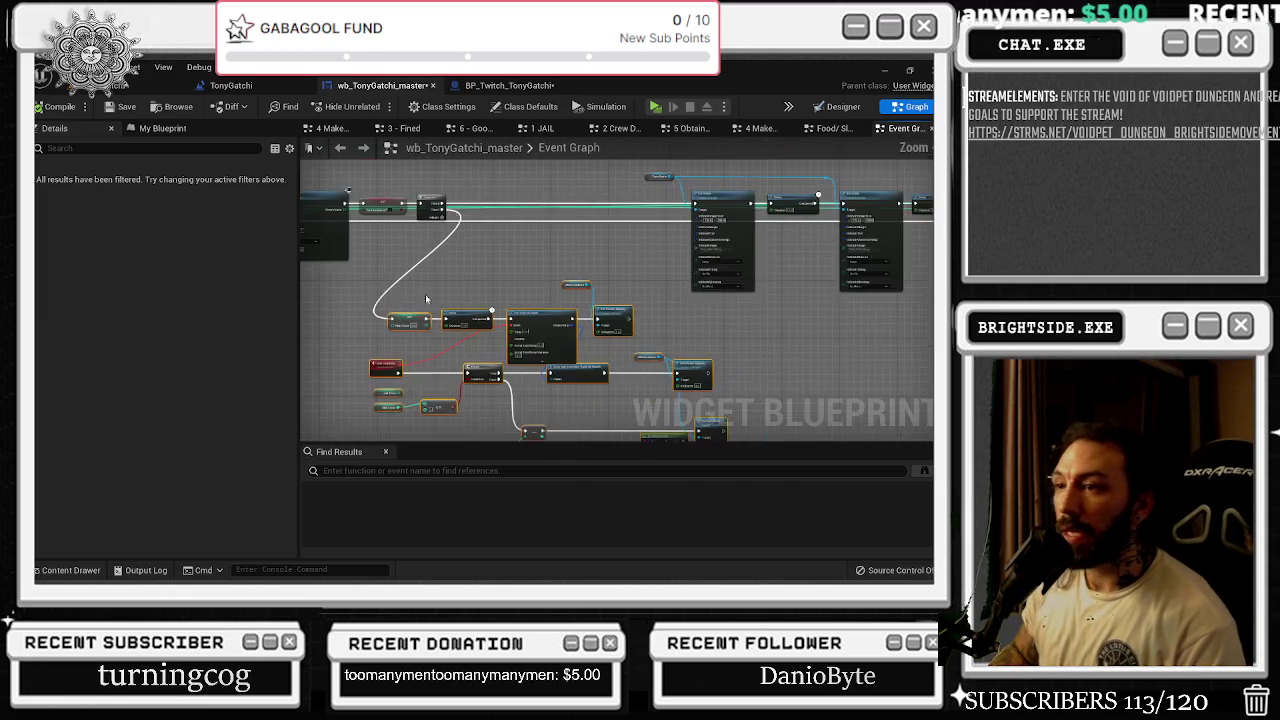
drag(421, 295, 567, 333)
scroll(567, 333, up, 3)
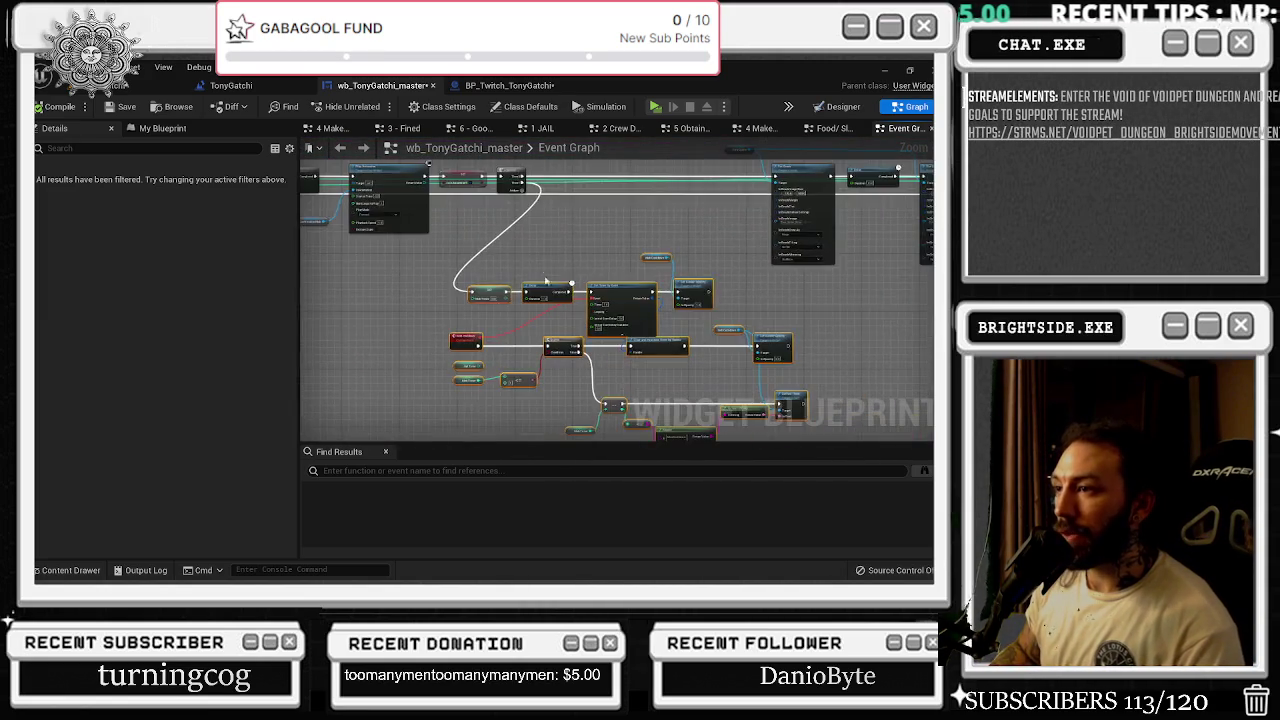
drag(481, 264, 445, 169)
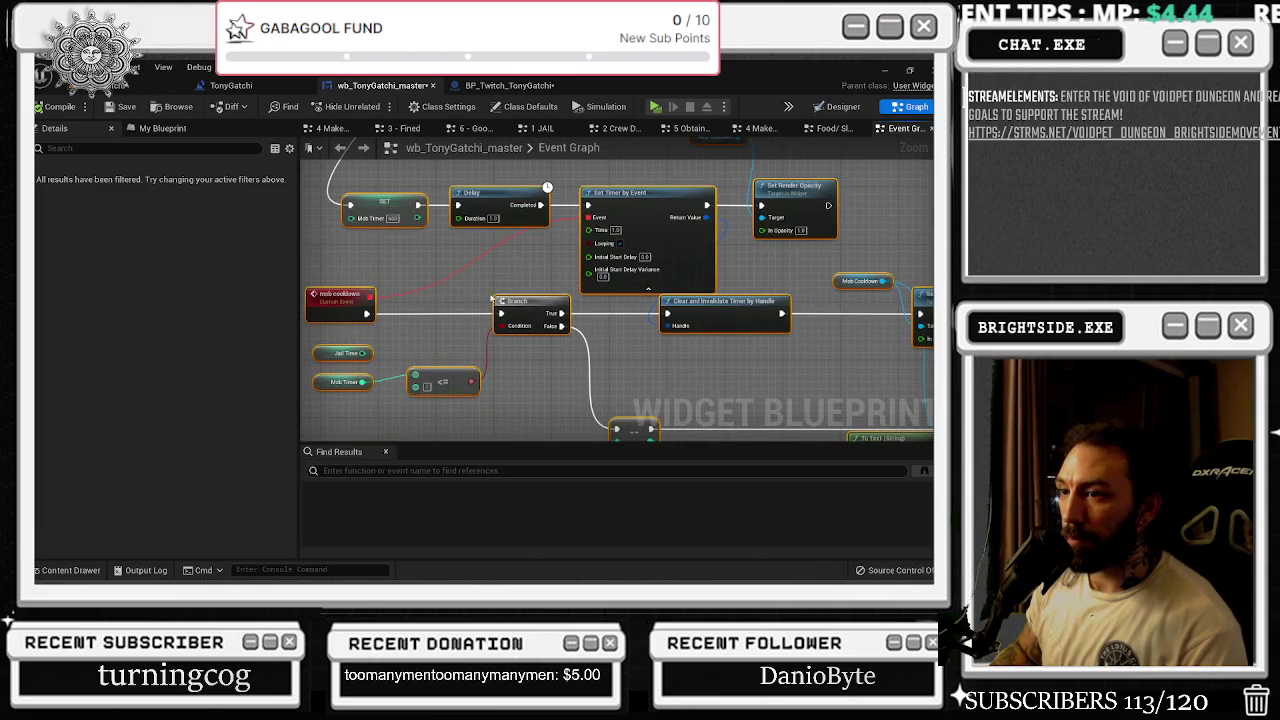
scroll(515, 291, down, 2)
drag(319, 233, 763, 405)
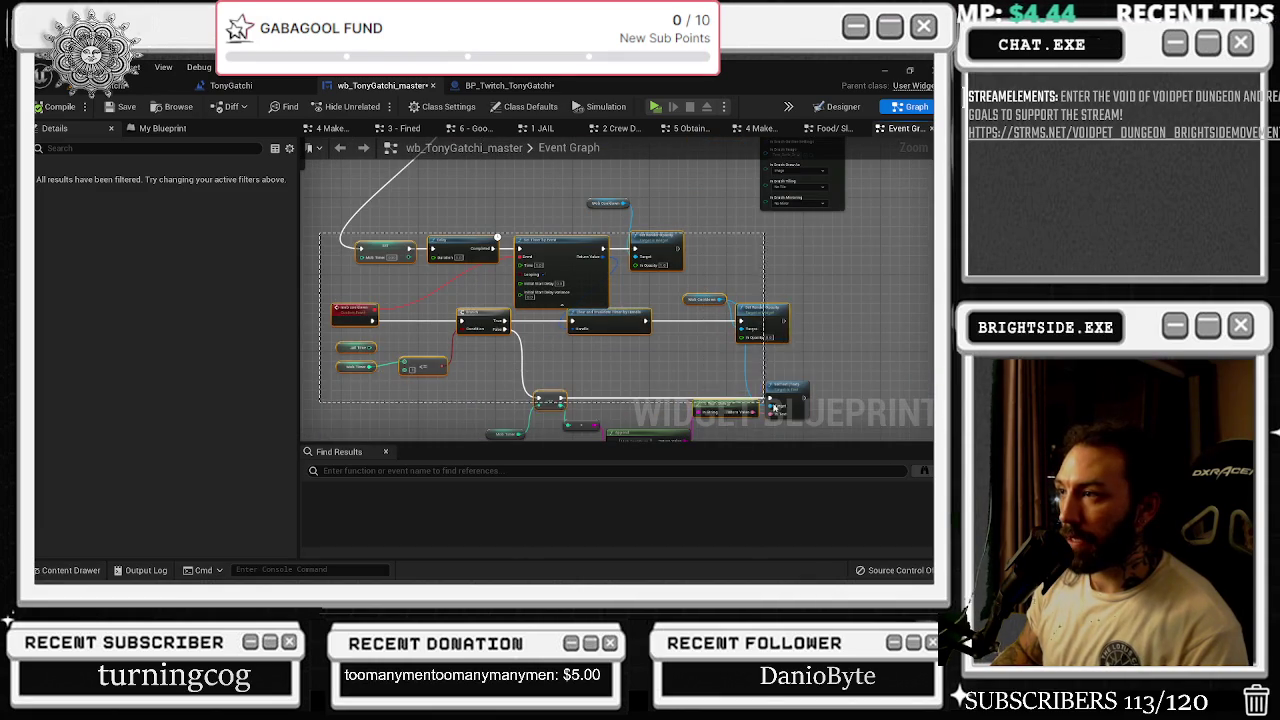
drag(640, 400, 311, 403)
scroll(433, 354, down, 3)
drag(433, 354, 401, 290)
scroll(401, 288, up, 3)
scroll(414, 349, up, 2)
mouse_move(414, 349)
mouse_down()
mouse_move(697, 277)
mouse_move(323, 286)
mouse_move(318, 320)
mouse_move(323, 280)
mouse_move(370, 300)
mouse_move(363, 400)
mouse_move(377, 378)
mouse_move(181, 368)
mouse_up()
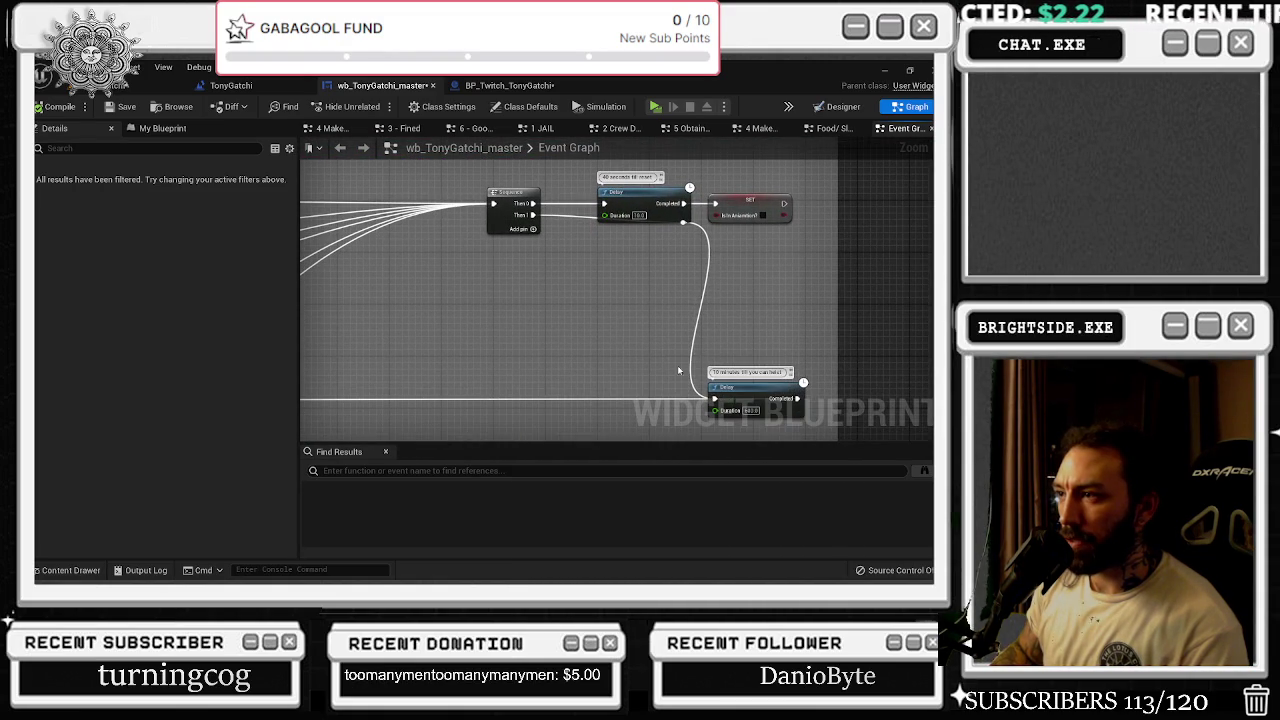
scroll(775, 380, down, 3)
mouse_move(775, 380)
mouse_down()
mouse_move(760, 330)
mouse_move(667, 289)
mouse_move(629, 283)
mouse_move(552, 338)
mouse_up()
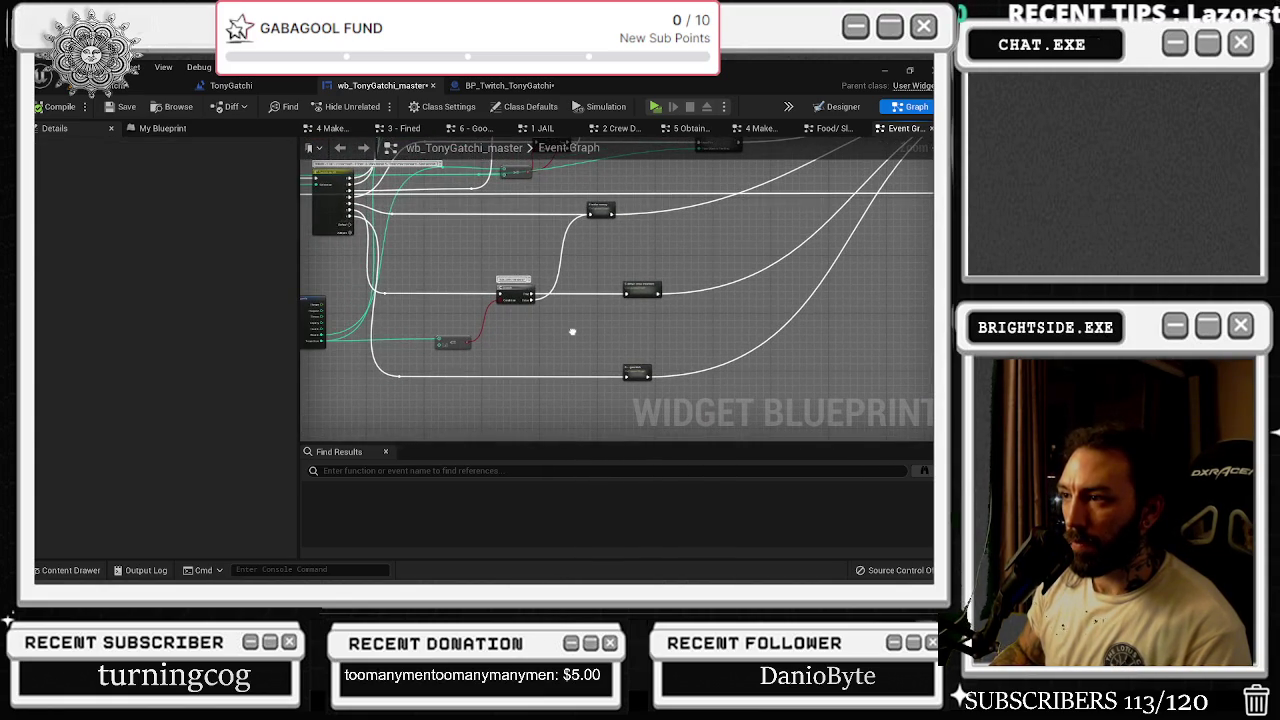
drag(571, 331, 420, 400)
scroll(617, 300, up, 5)
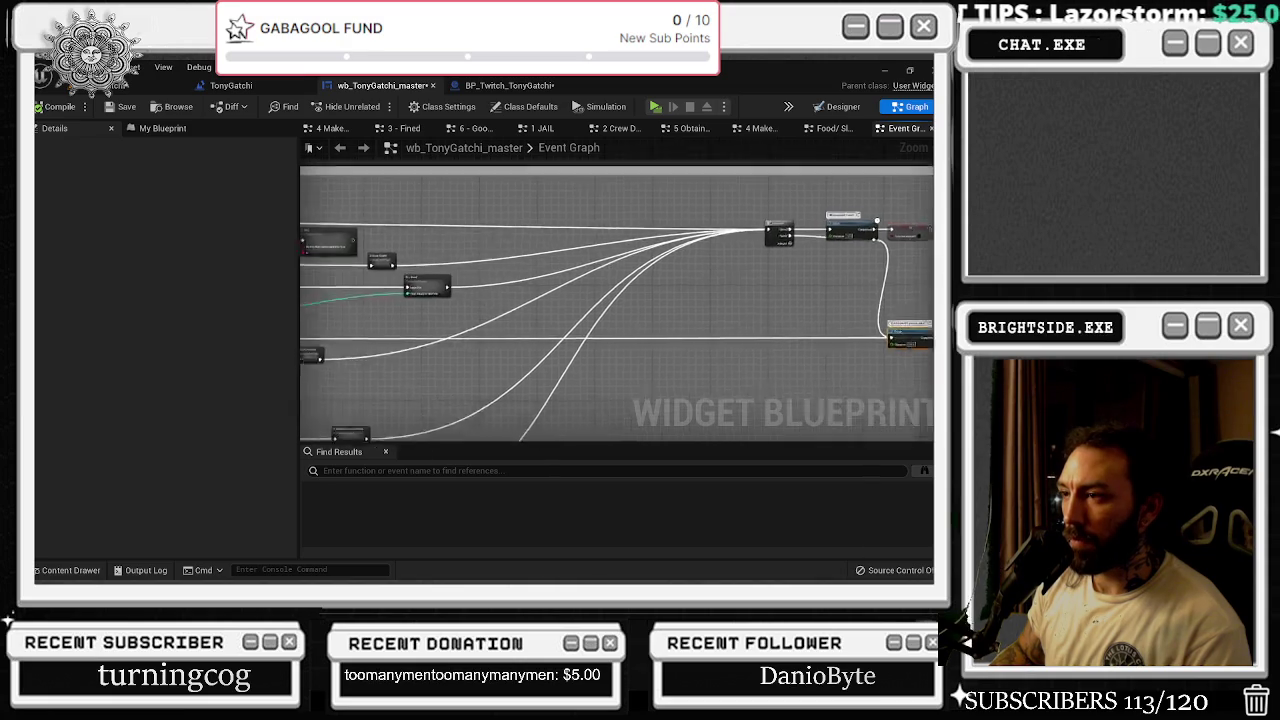
drag(480, 300, 597, 308)
scroll(520, 275, up, 2)
- Shift the Mob Activities event and its node group to make room
click(515, 245)
drag(398, 226, 358, 231)
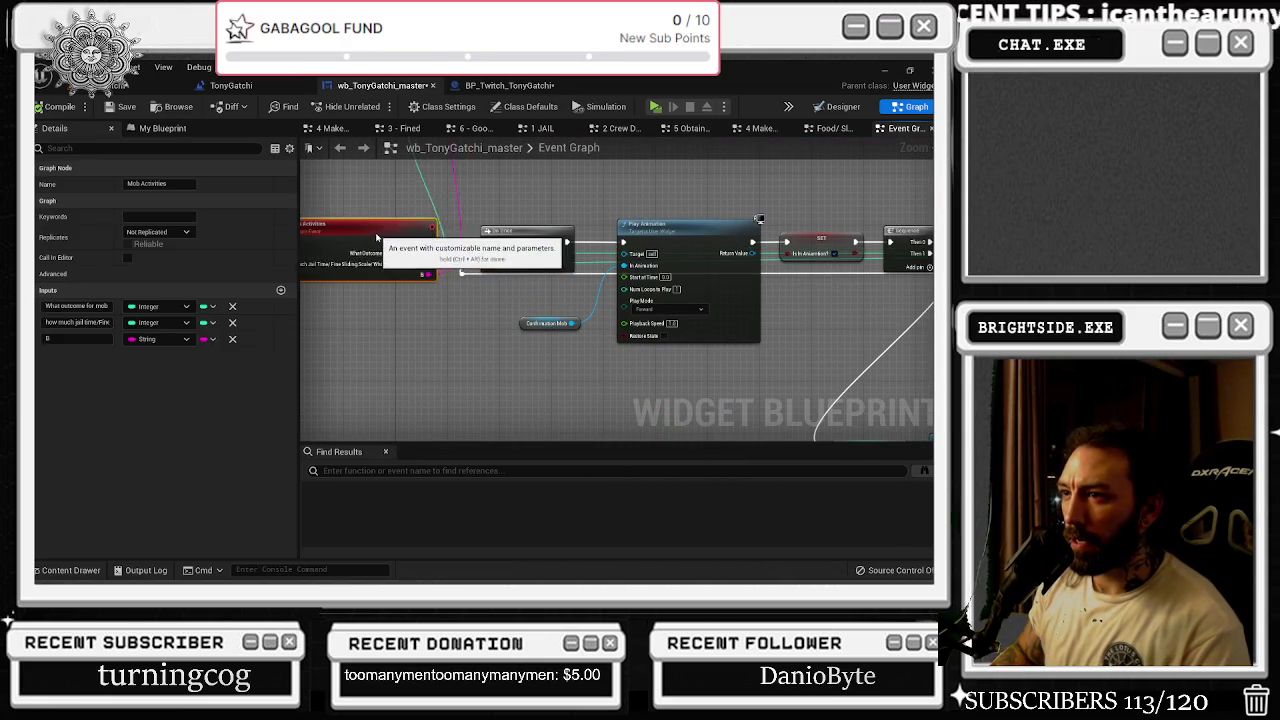
scroll(532, 341, down, 5)
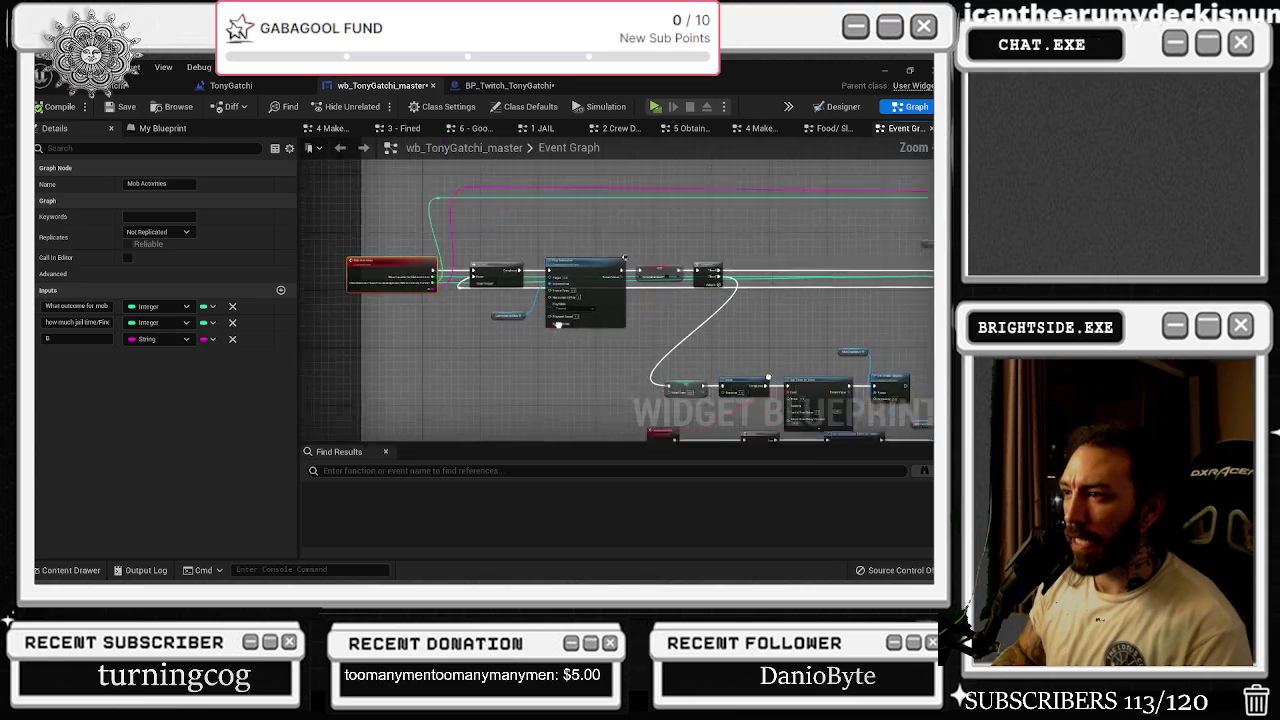
mouse_move(369, 234)
mouse_down()
mouse_move(480, 300)
mouse_move(590, 335)
mouse_move(600, 311)
mouse_move(625, 314)
mouse_up()
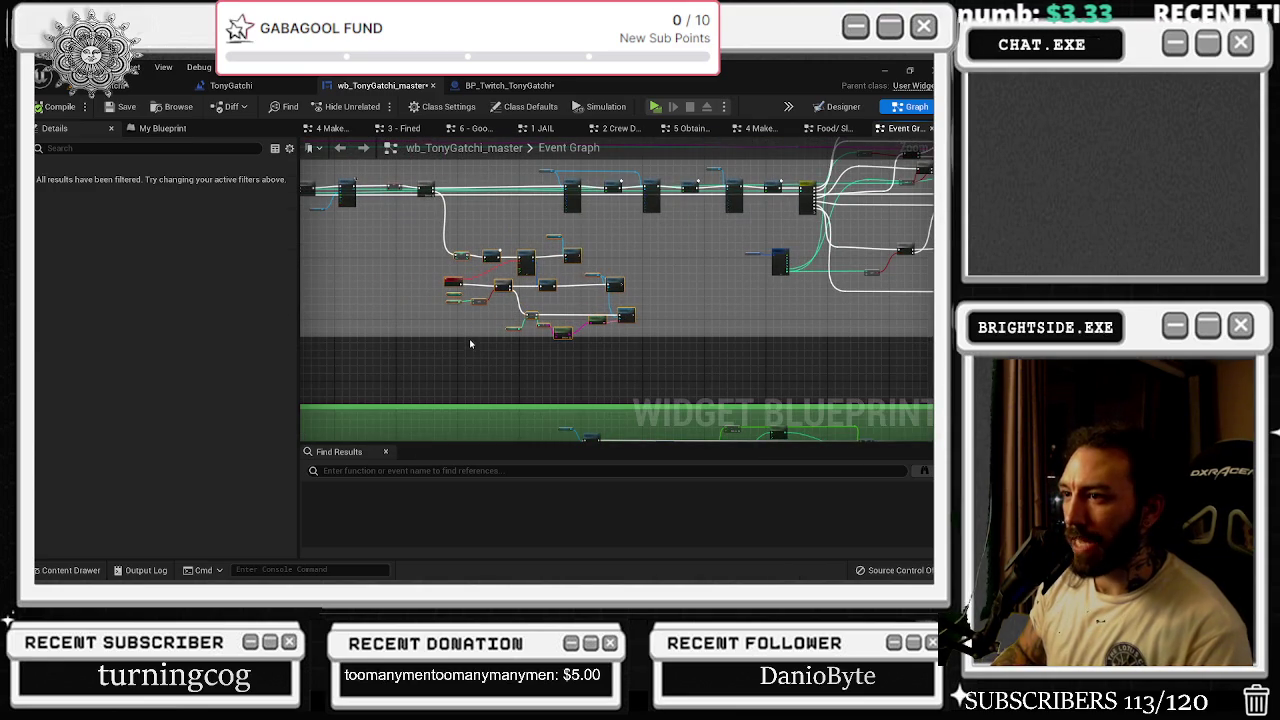
scroll(481, 248, up, 3)
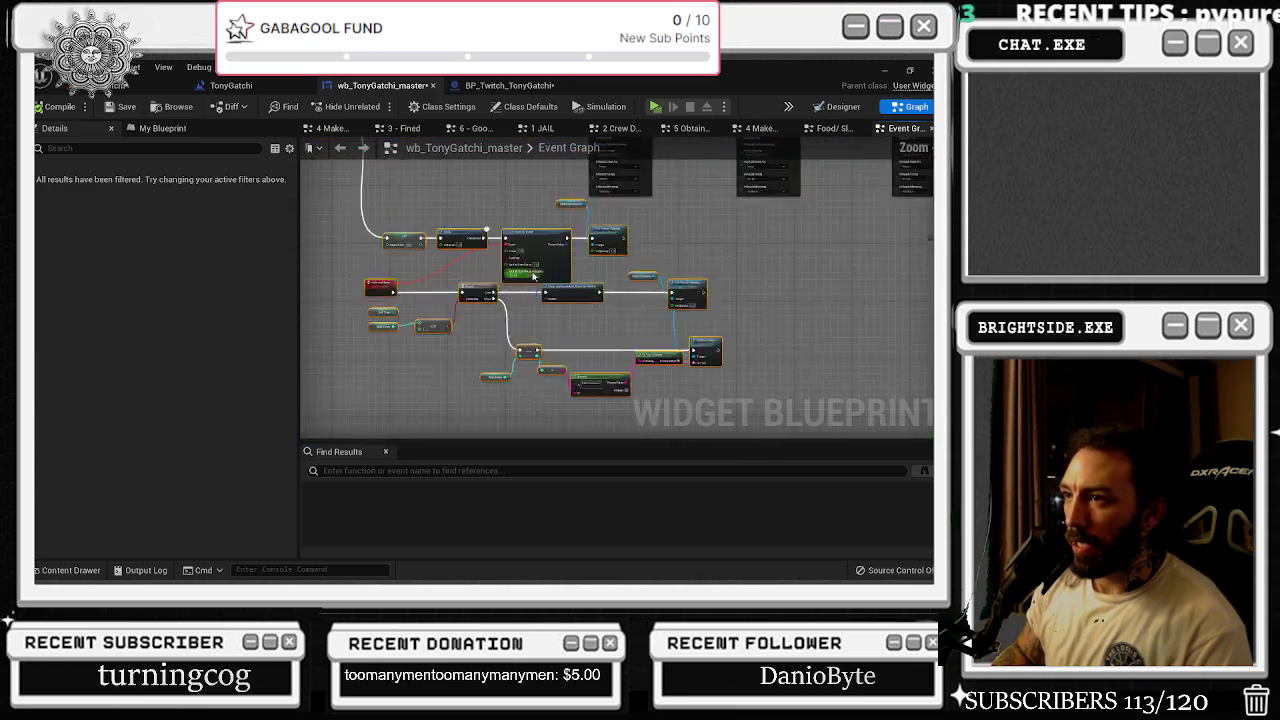
- Line up the SET, Delay, Set Timer by Event and Set Render Opacity nodes, then open node search beside them
drag(456, 289, 564, 333)
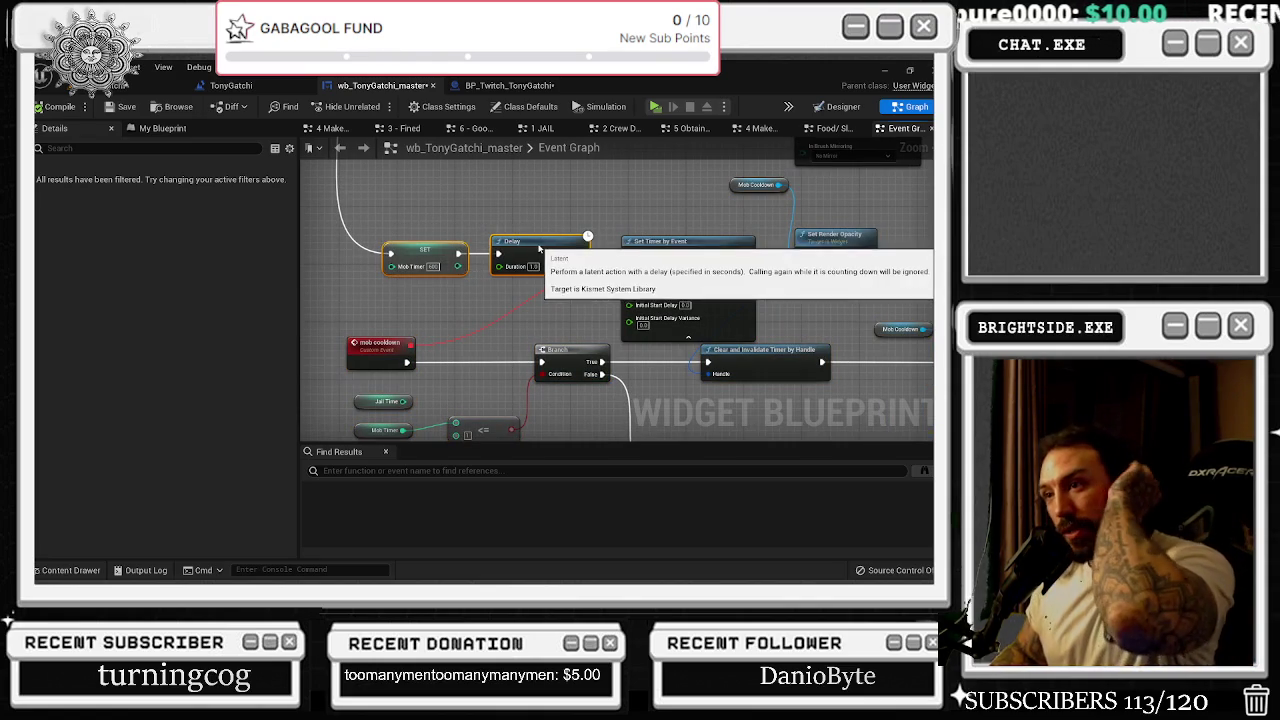
drag(537, 246, 520, 244)
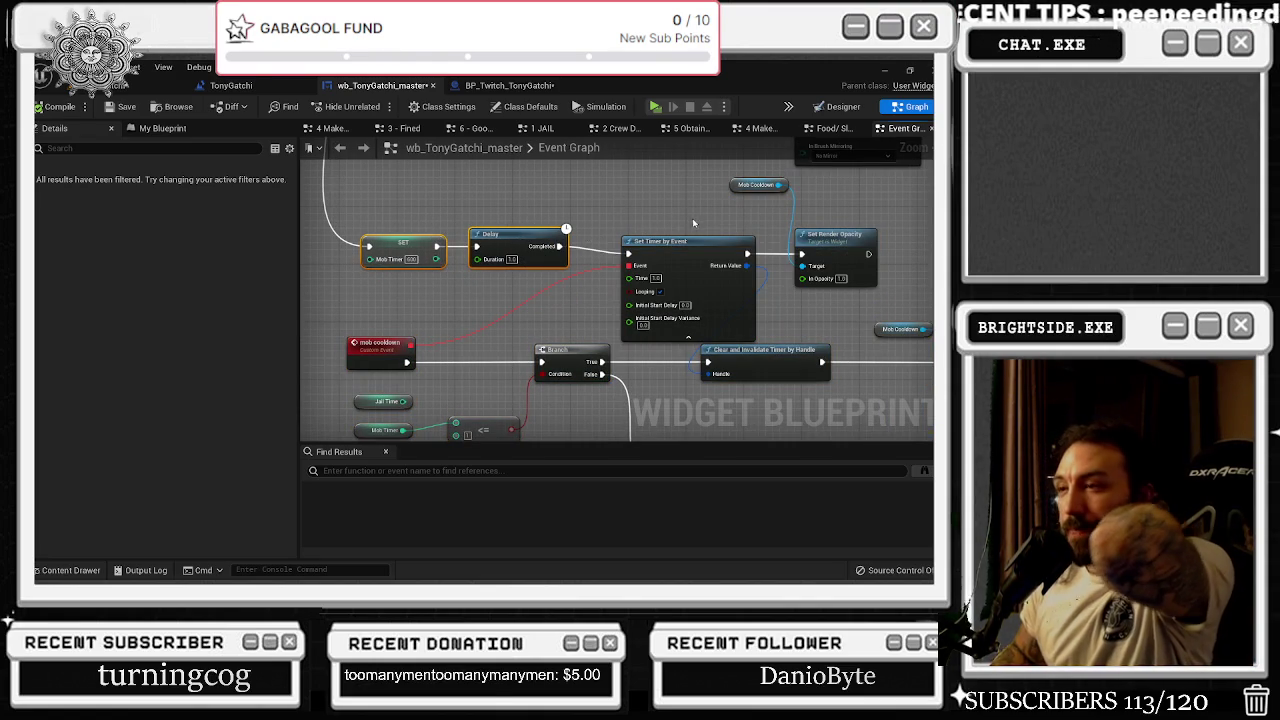
drag(684, 242, 685, 234)
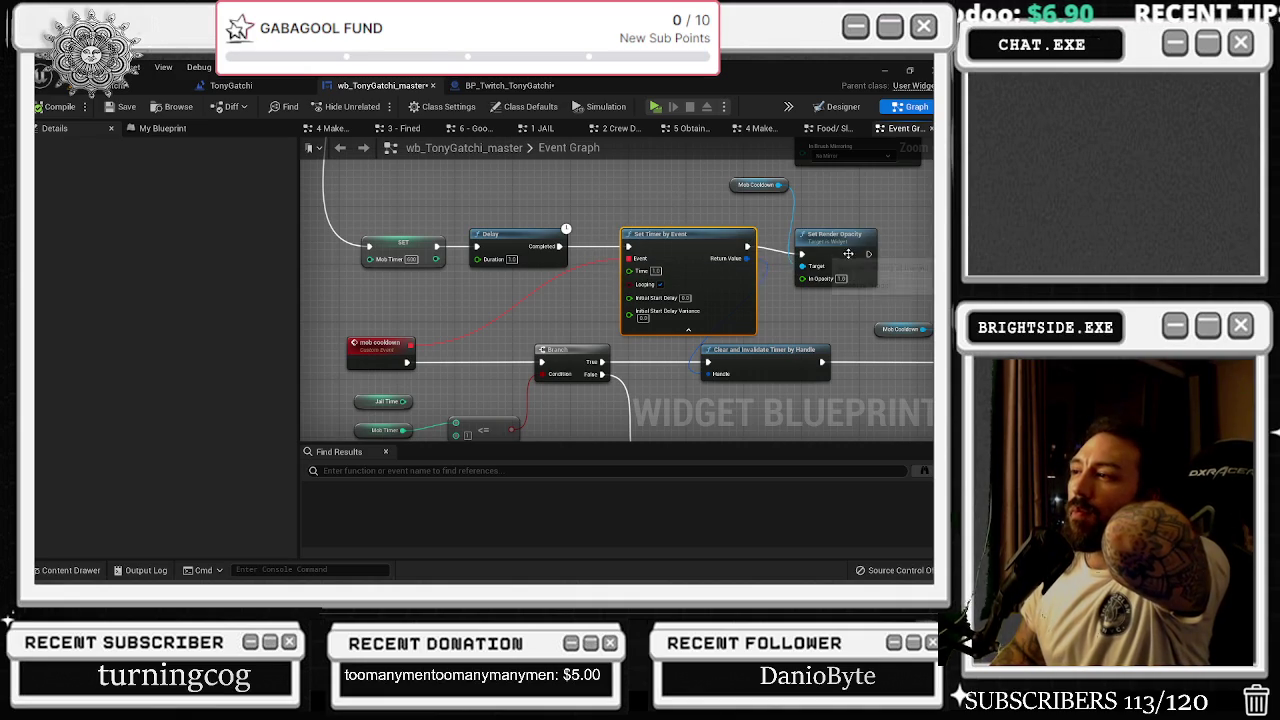
drag(845, 251, 853, 244)
scroll(853, 244, down, 5)
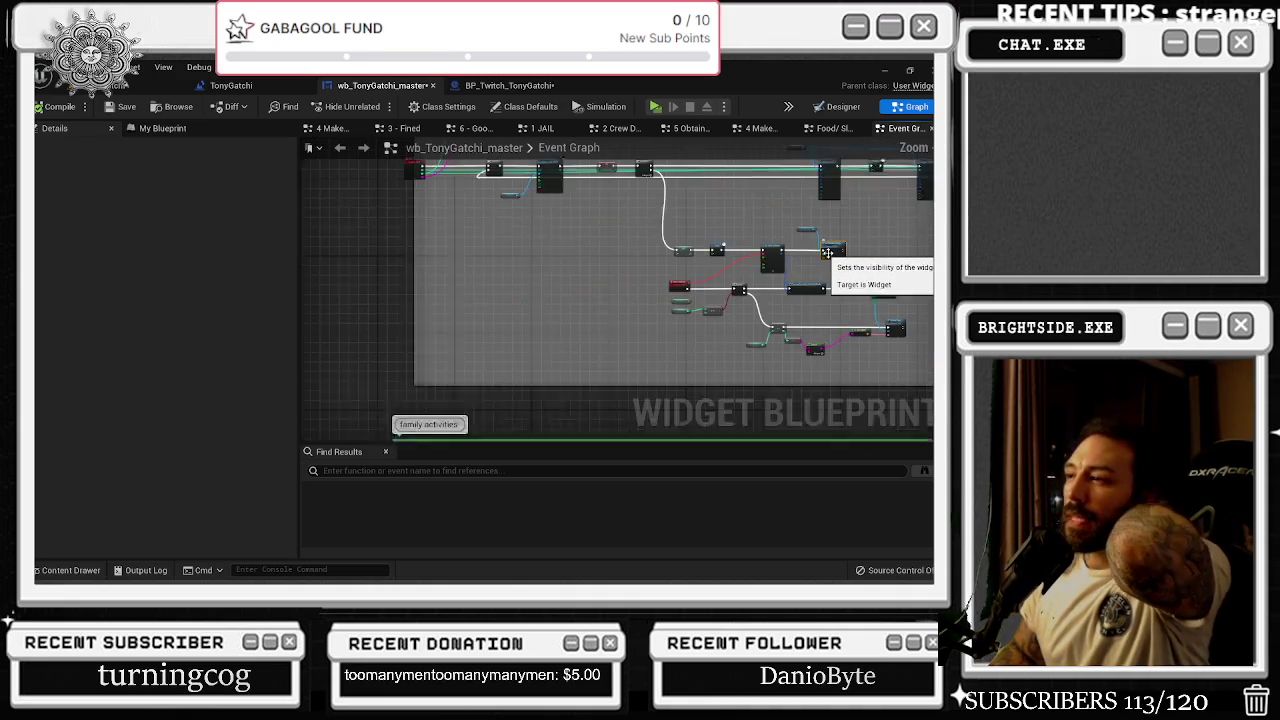
scroll(625, 286, up, 5)
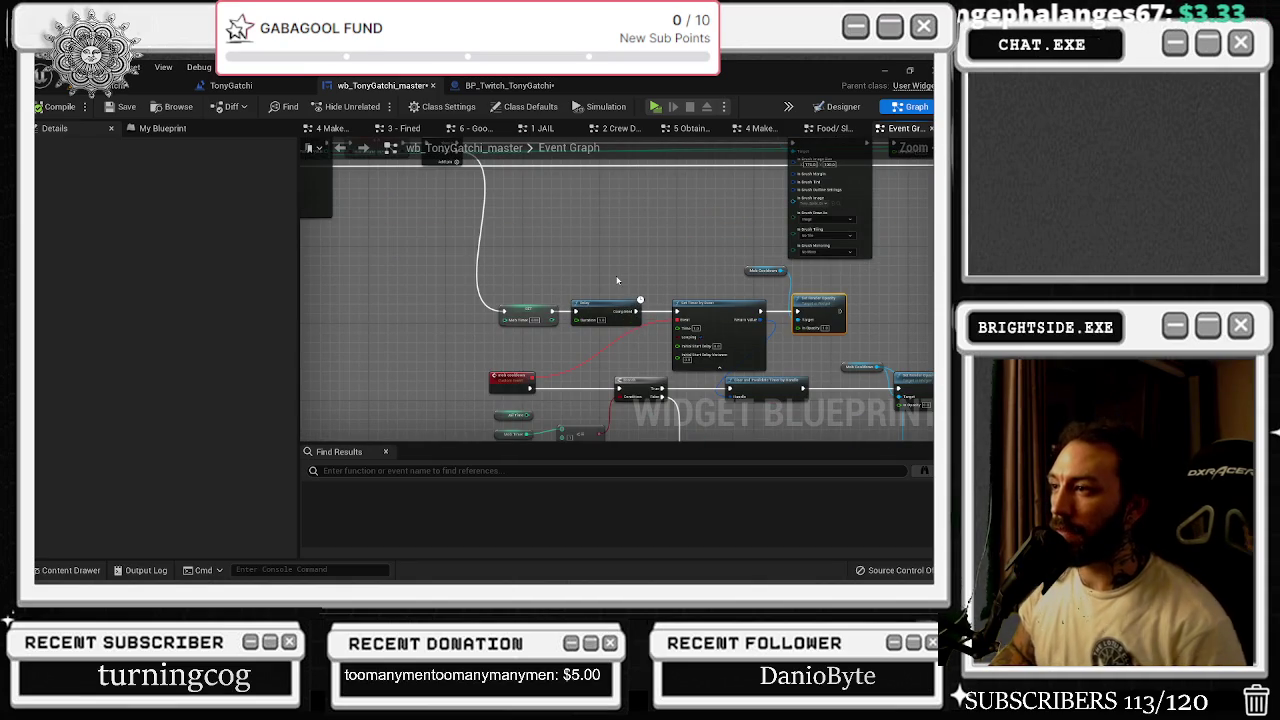
right_click(617, 281)
- Add a custom event named 'start the ticker?' above the timer nodes
text(custom event)
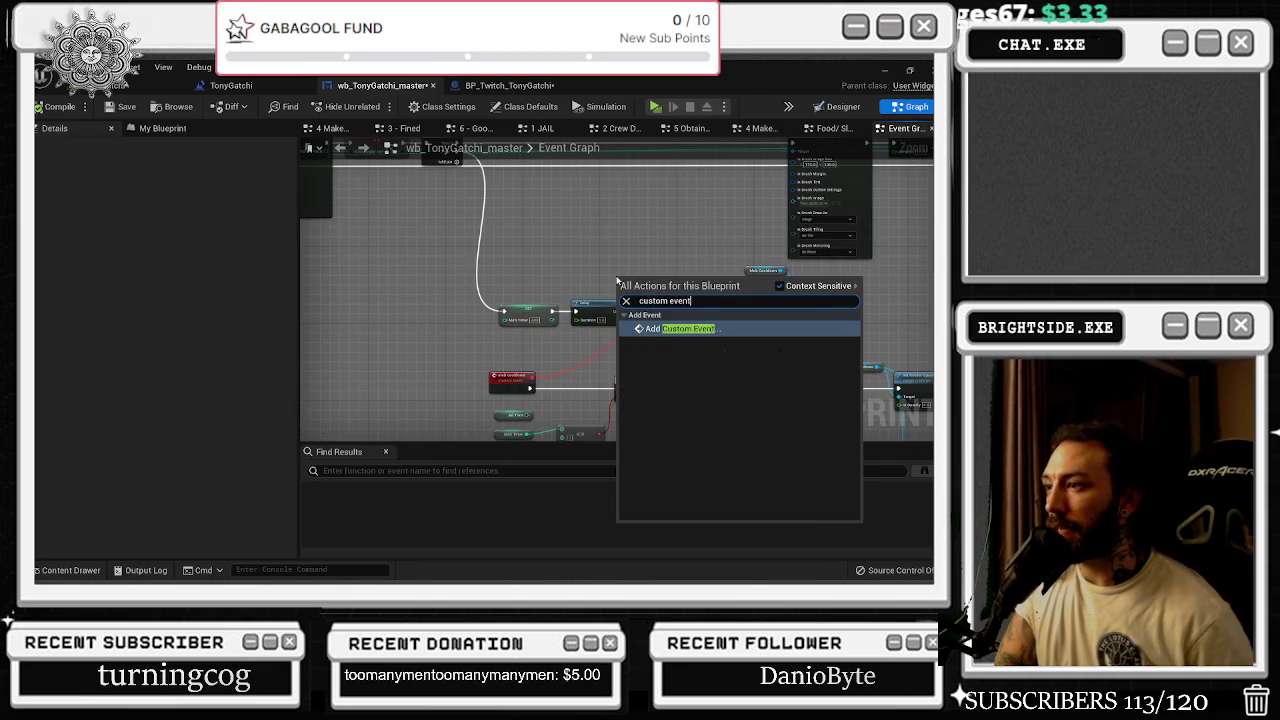
key(Return)
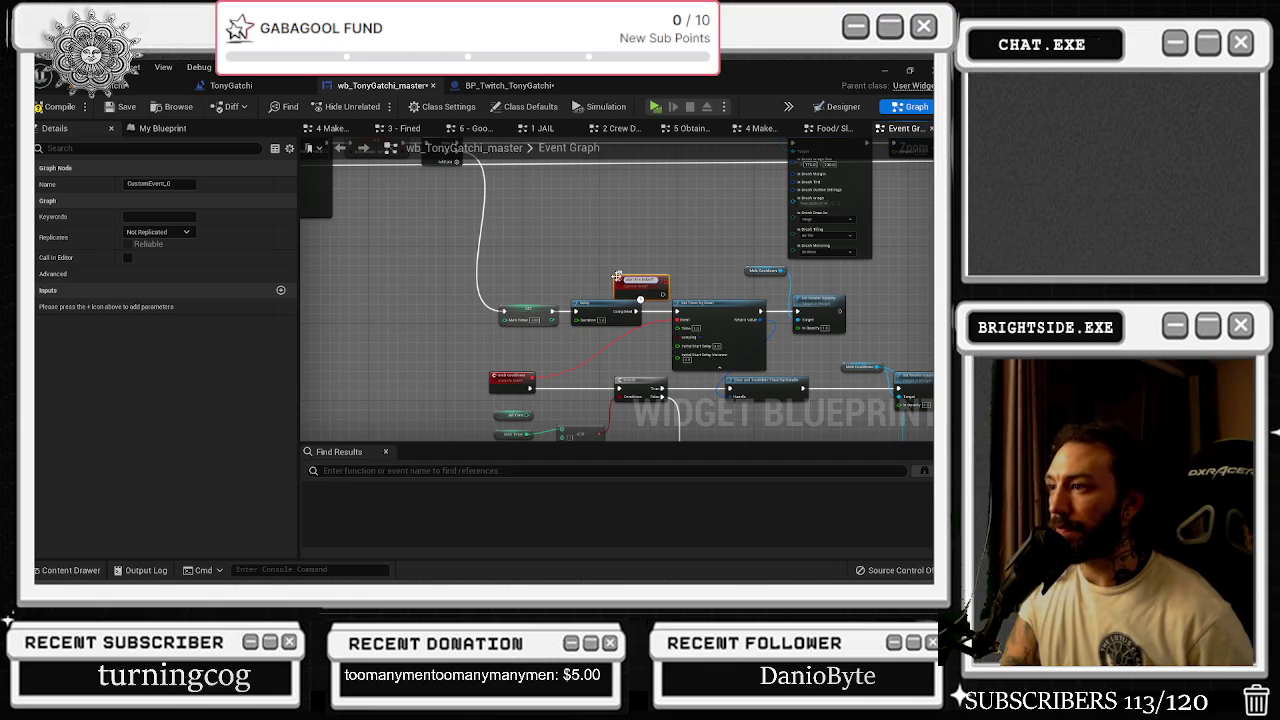
mouse_move(617, 276)
mouse_down()
mouse_move(600, 241)
mouse_move(663, 261)
mouse_up()
scroll(654, 258, up, 3)
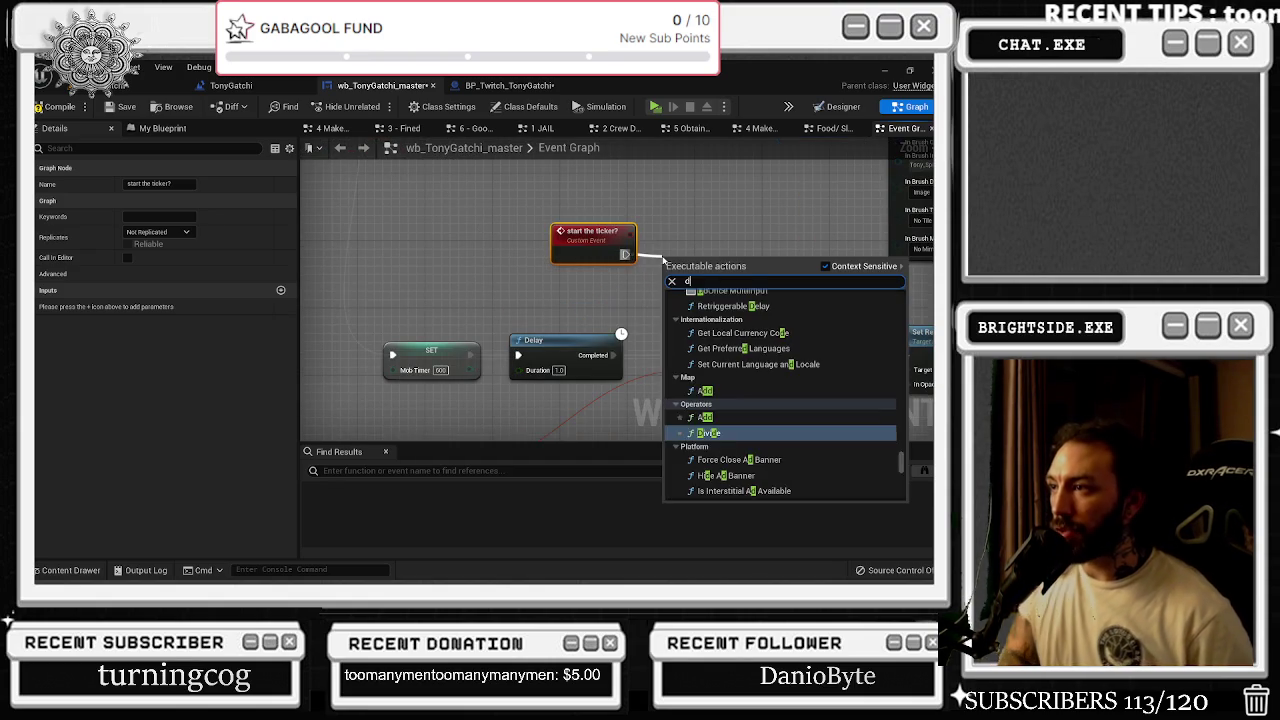
- Wire a Do Once node after the new event and select both nodes
text(do once)
key(Return)
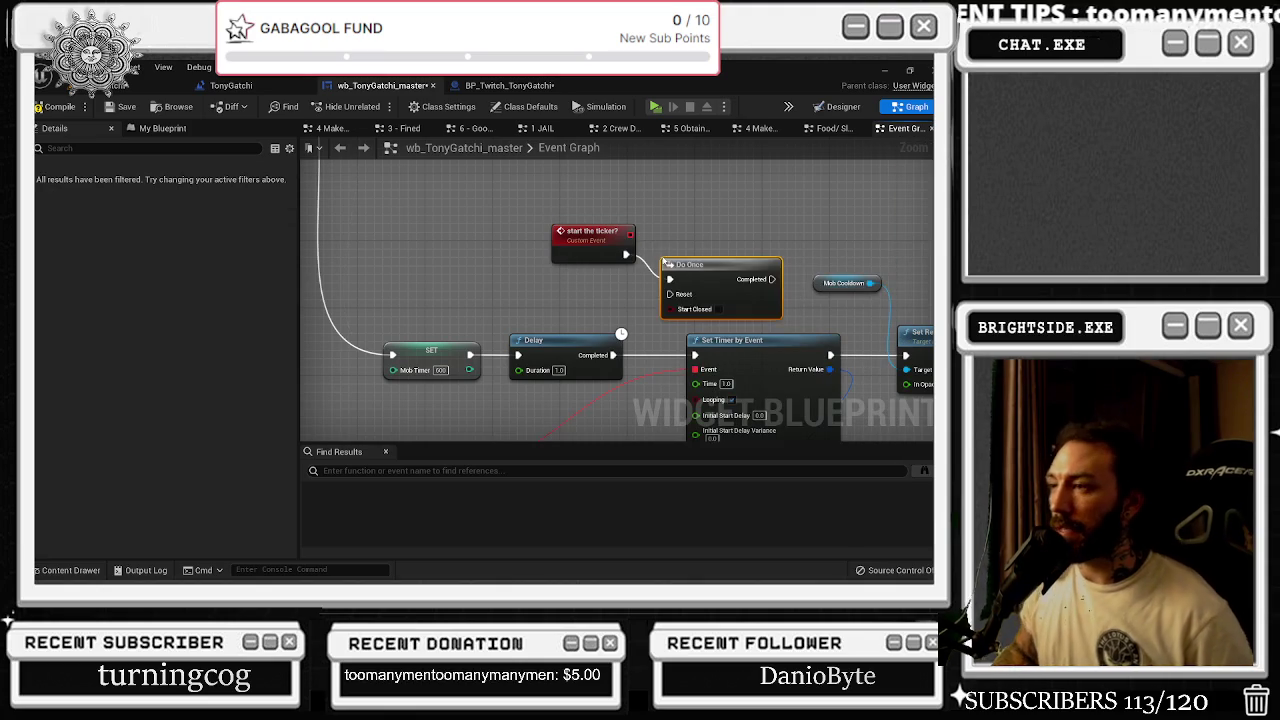
scroll(688, 243, down, 1)
scroll(688, 243, down, 2)
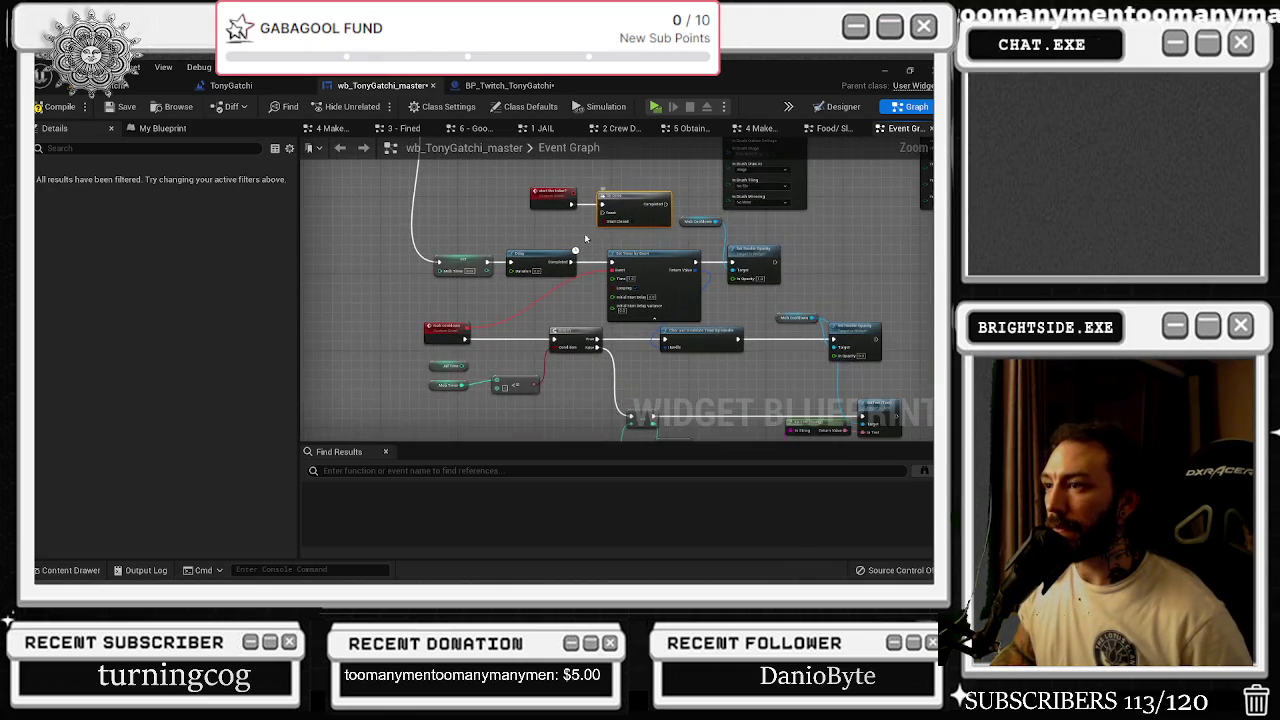
scroll(519, 212, up, 3)
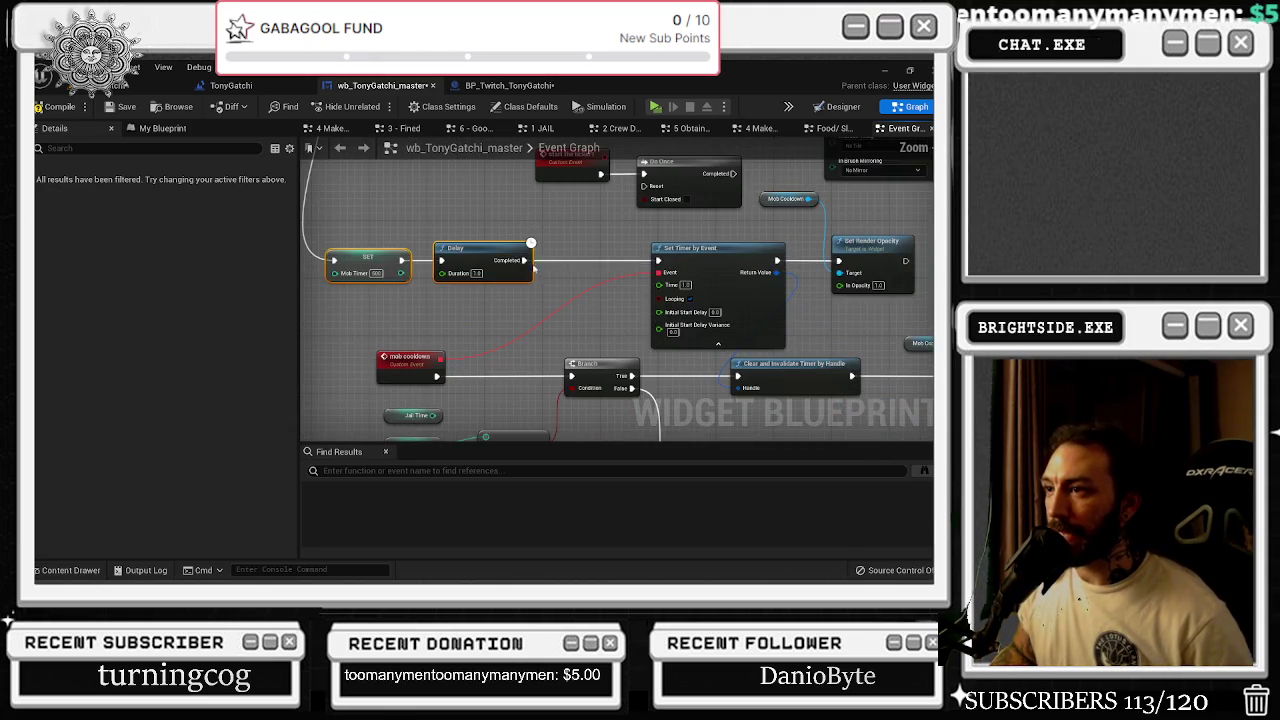
scroll(519, 212, down, 1)
click(519, 212)
scroll(519, 212, down, 2)
- Move the event and Do Once pair to empty space down-left and wrap them in a comment
mouse_move(570, 210)
mouse_down()
mouse_move(490, 300)
mouse_move(355, 402)
mouse_move(385, 410)
mouse_move(435, 343)
mouse_up()
scroll(546, 300, down, 4)
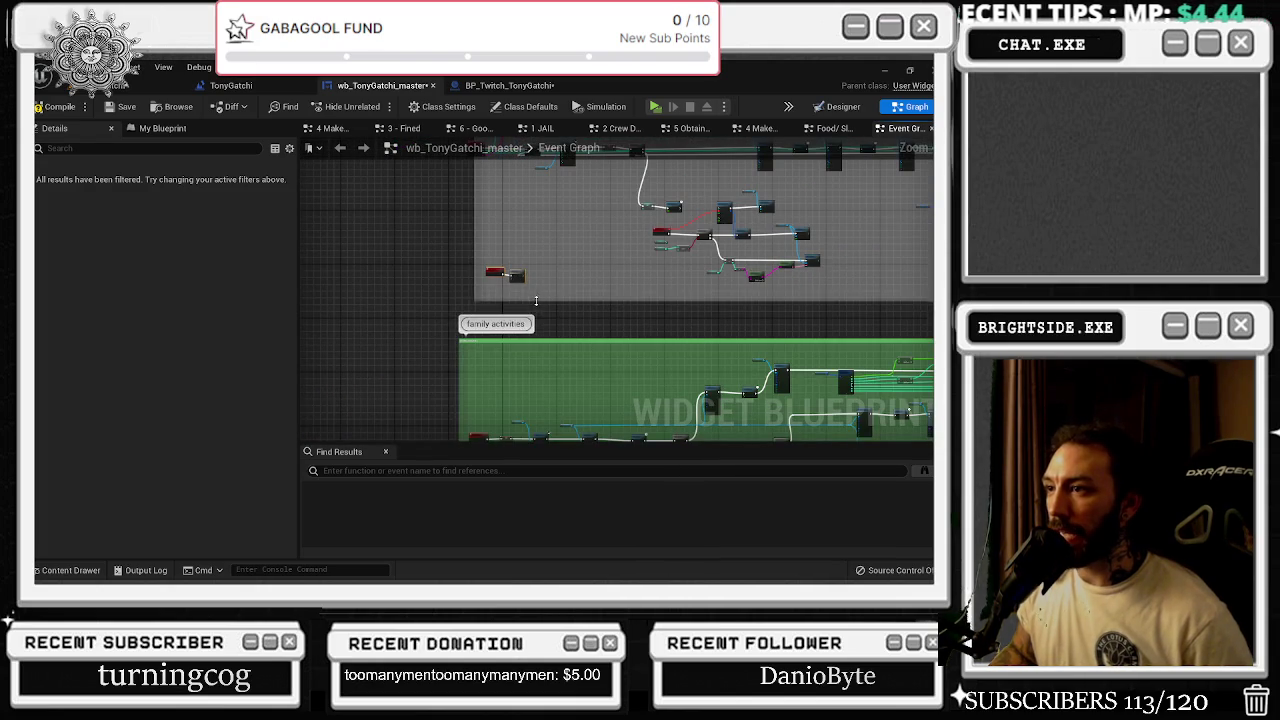
drag(536, 301, 507, 363)
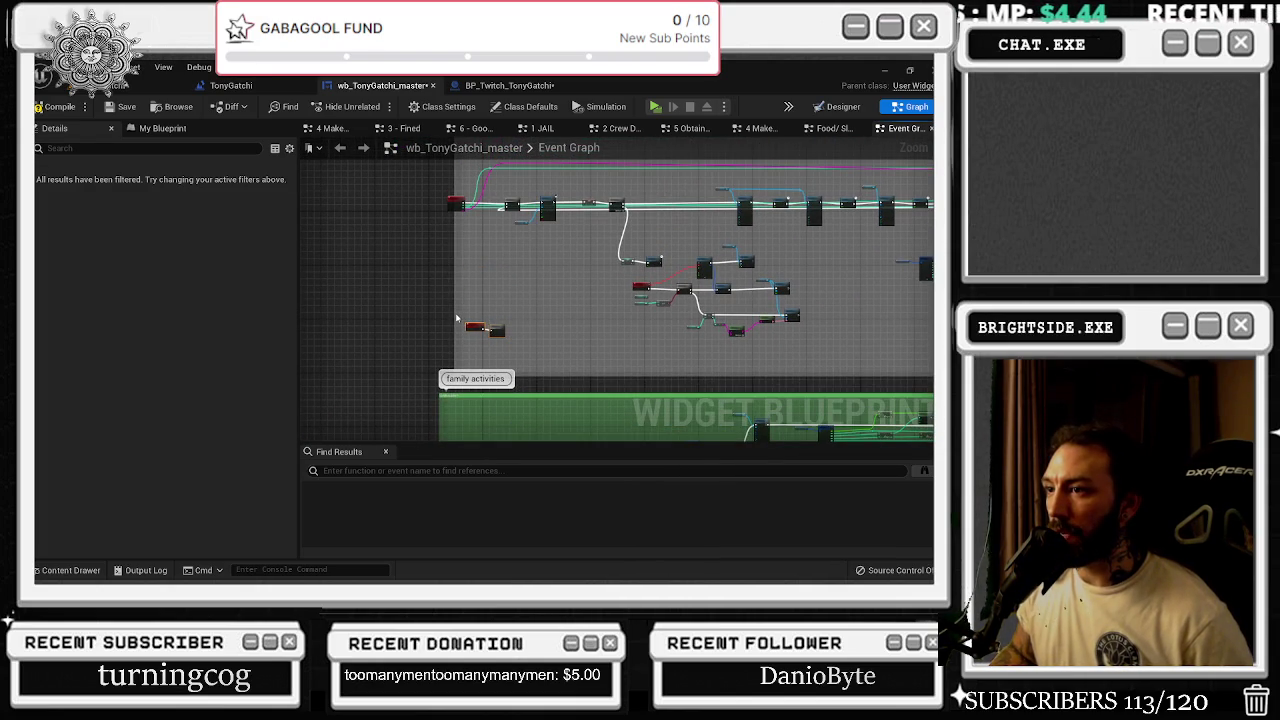
mouse_move(438, 313)
mouse_down()
mouse_move(499, 330)
mouse_move(345, 306)
mouse_move(486, 380)
mouse_up()
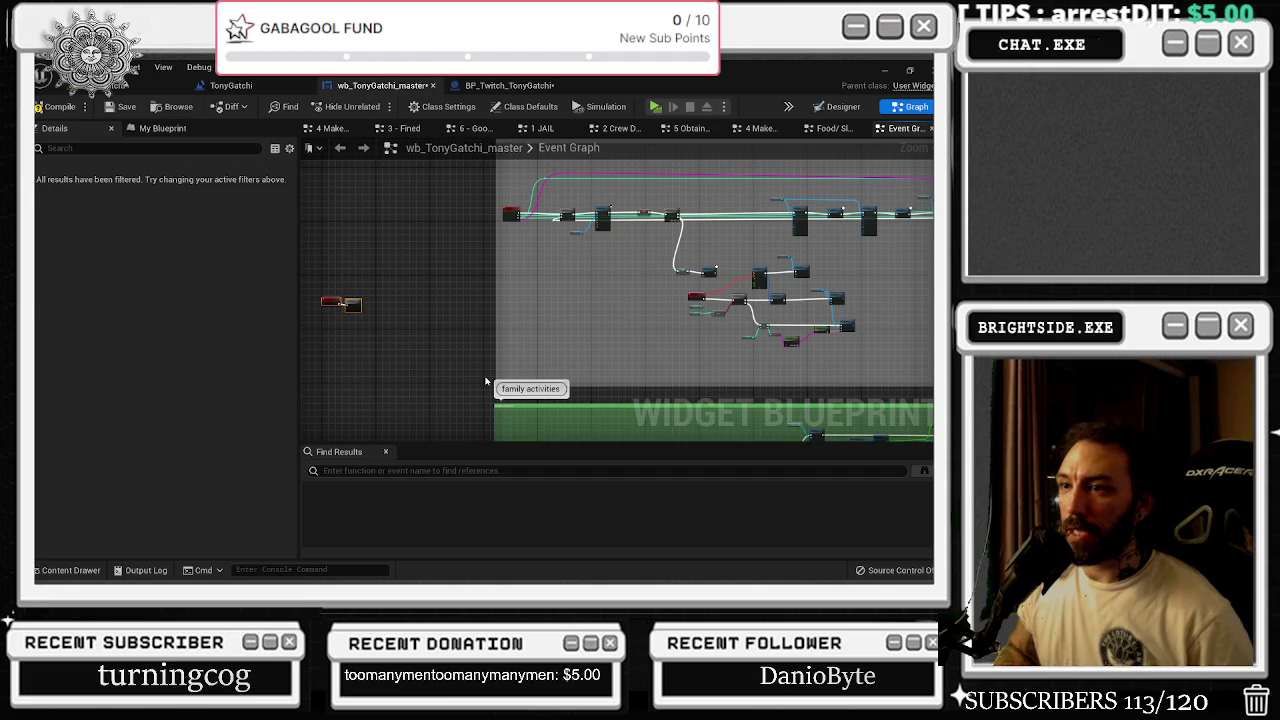
key(c)
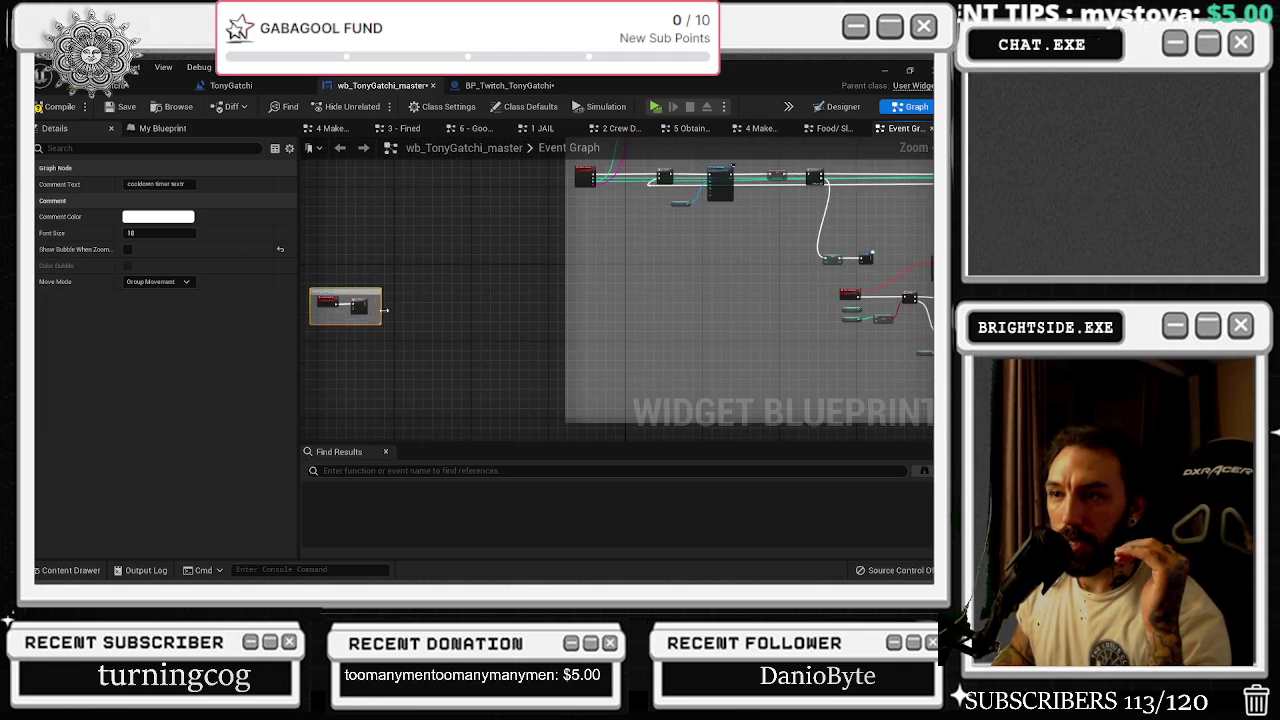
- Widen and heighten the 'cooldown timer textr' comment box
scroll(334, 306, up, 5)
mouse_move(480, 250)
mouse_down()
mouse_move(868, 272)
mouse_move(660, 272)
mouse_move(767, 272)
mouse_up()
scroll(809, 265, down, 4)
drag(647, 292, 664, 453)
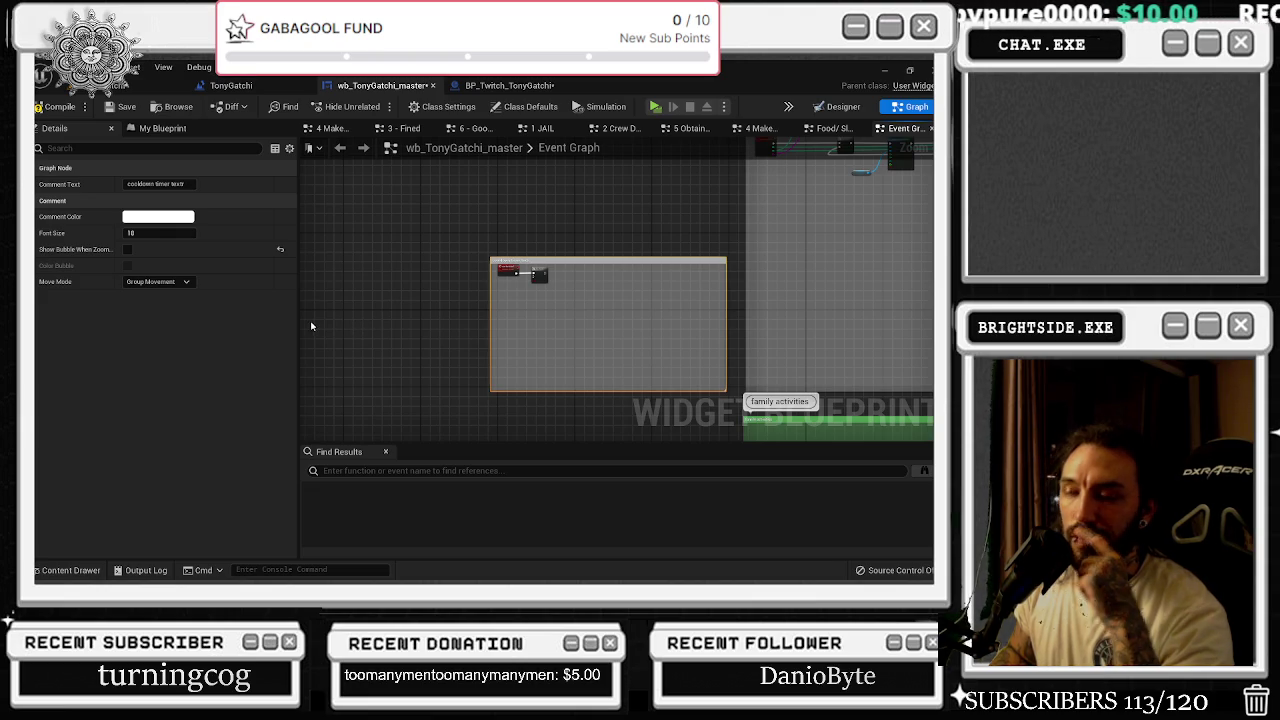
- Move the comment box up-left and select the Do Once node inside it
scroll(460, 300, down, 2)
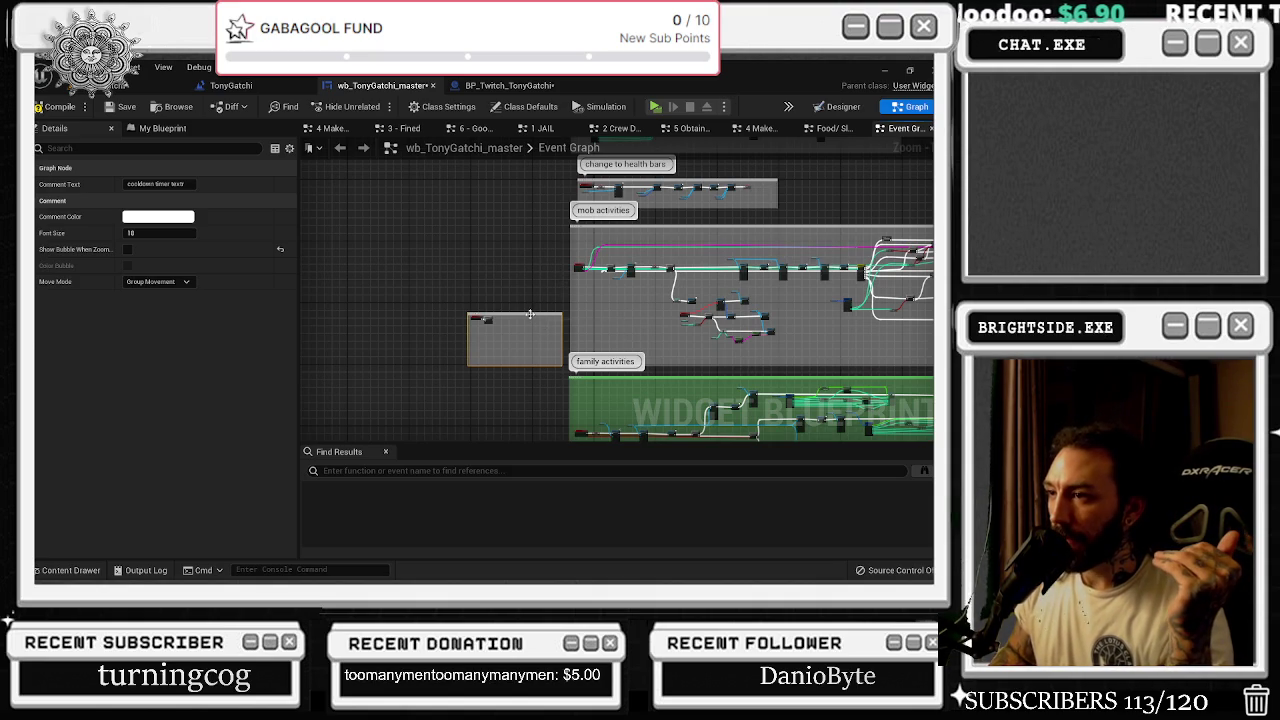
drag(530, 314, 491, 302)
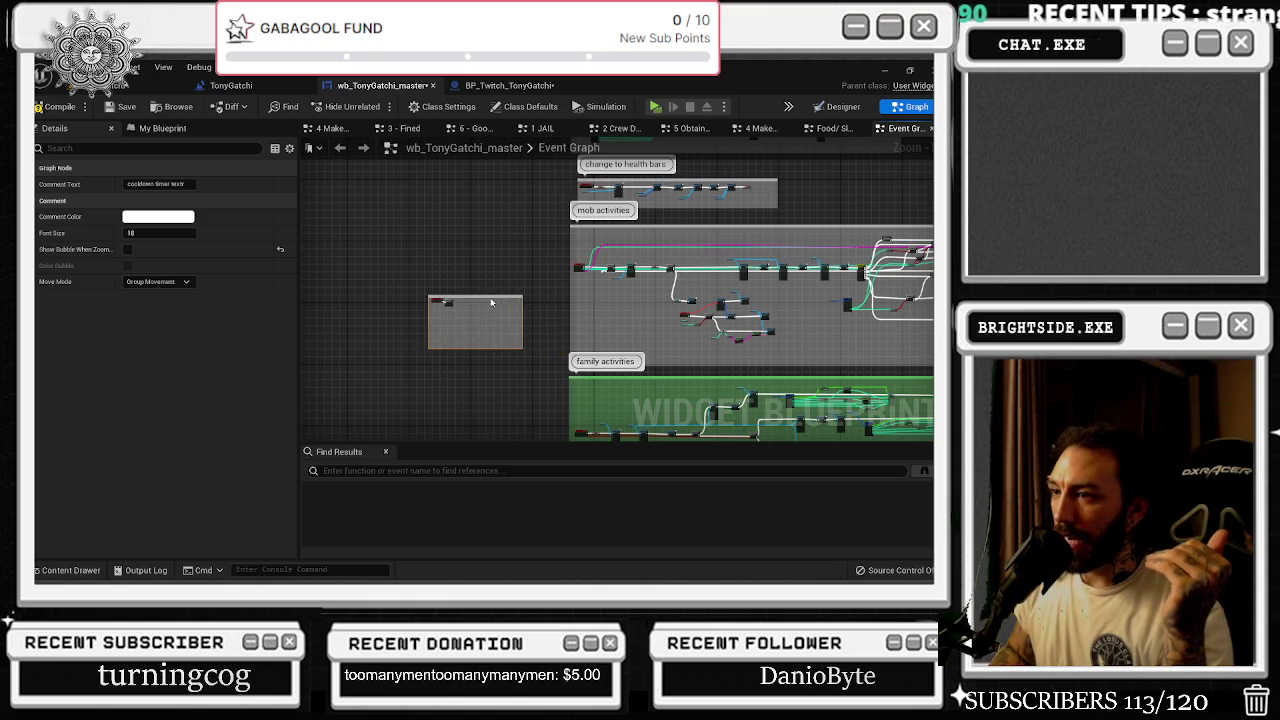
scroll(457, 312, up, 3)
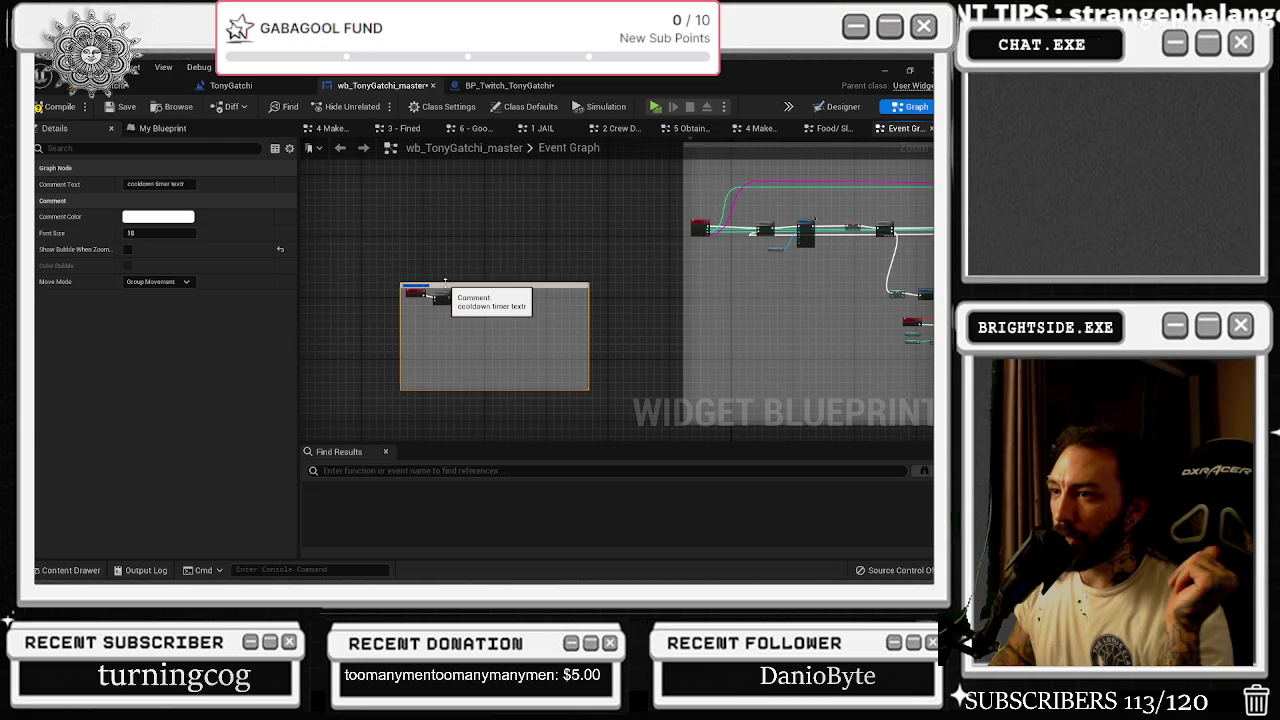
scroll(433, 284, up, 3)
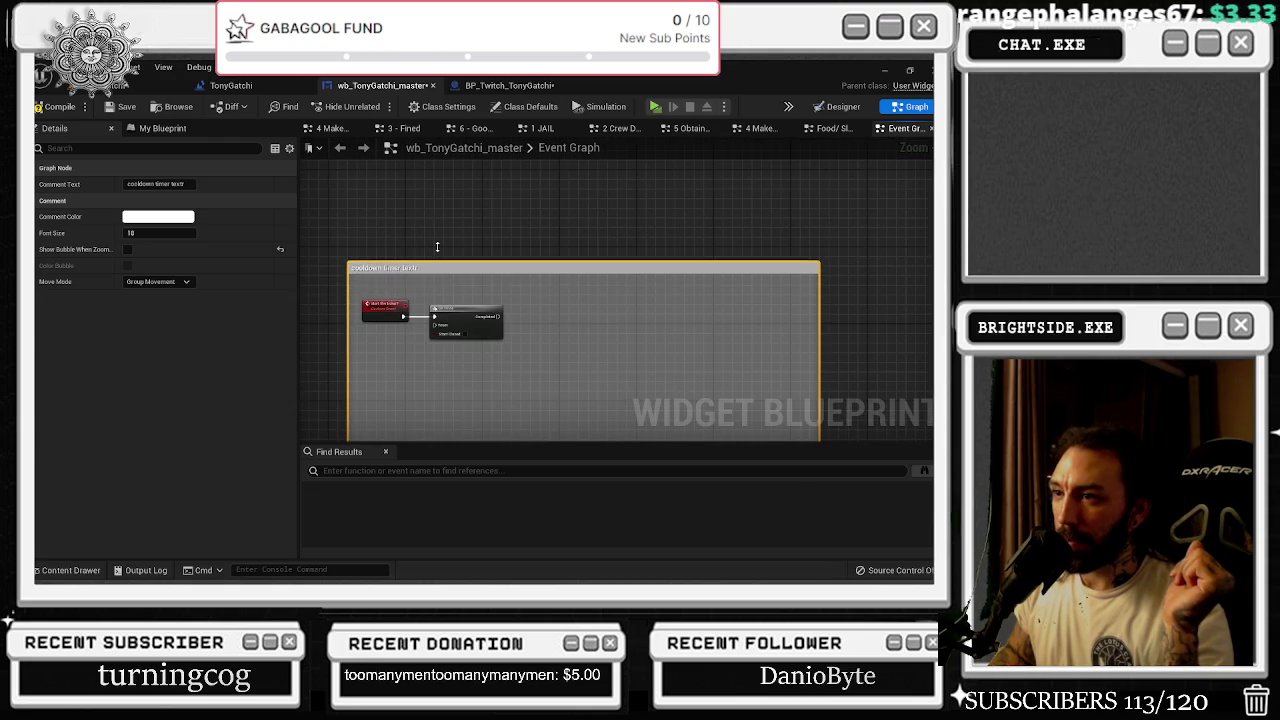
scroll(460, 266, down, 3)
click(462, 292)
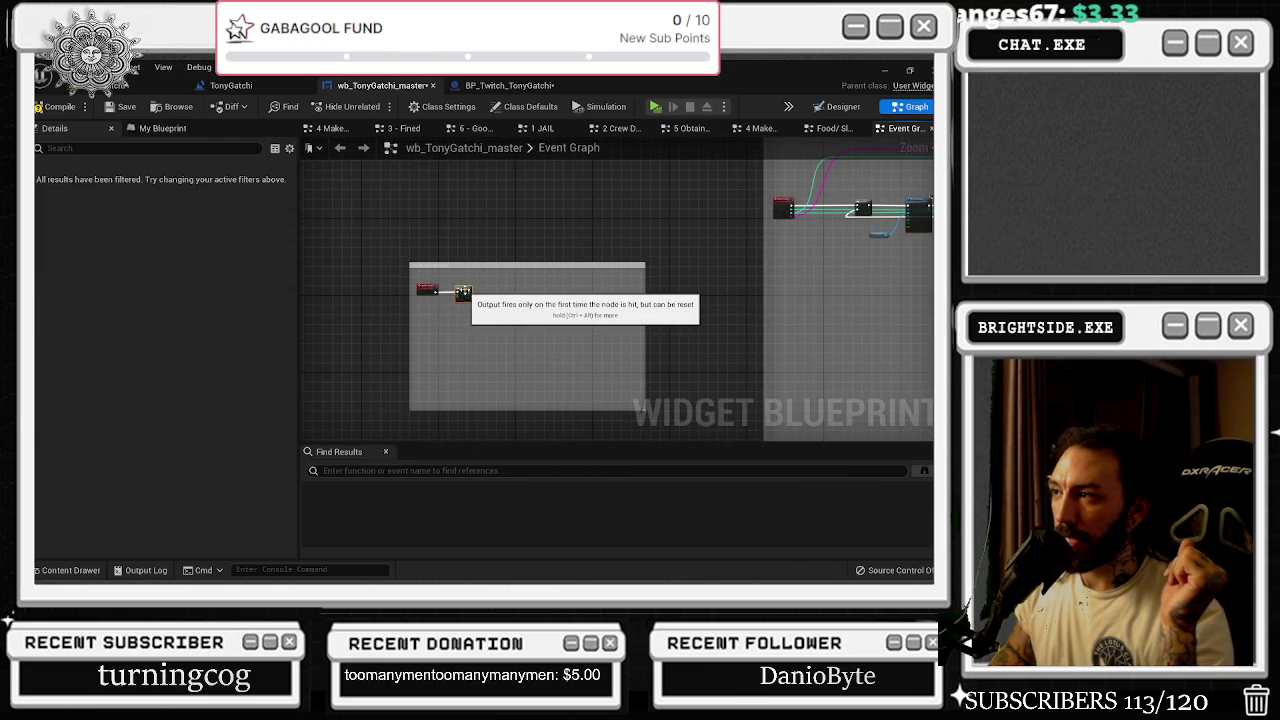
scroll(318, 362, up, 2)
drag(627, 260, 625, 259)
scroll(590, 250, up, 1)
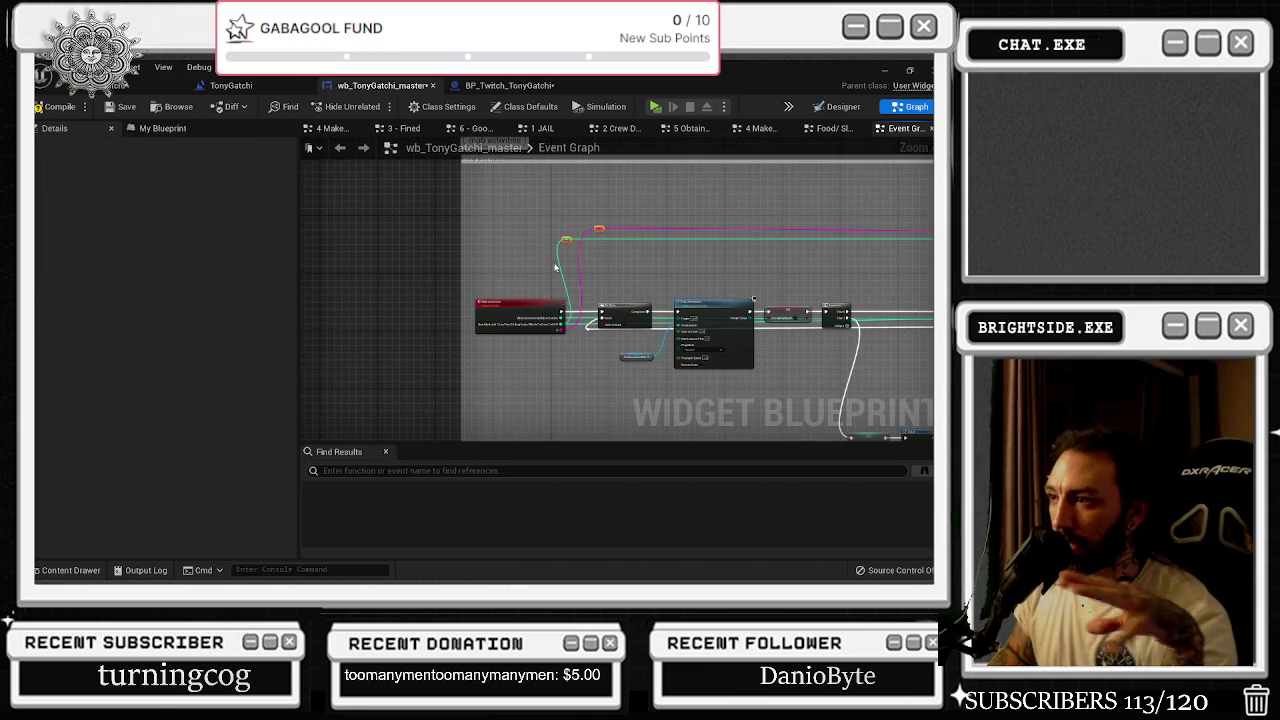
scroll(434, 274, down, 2)
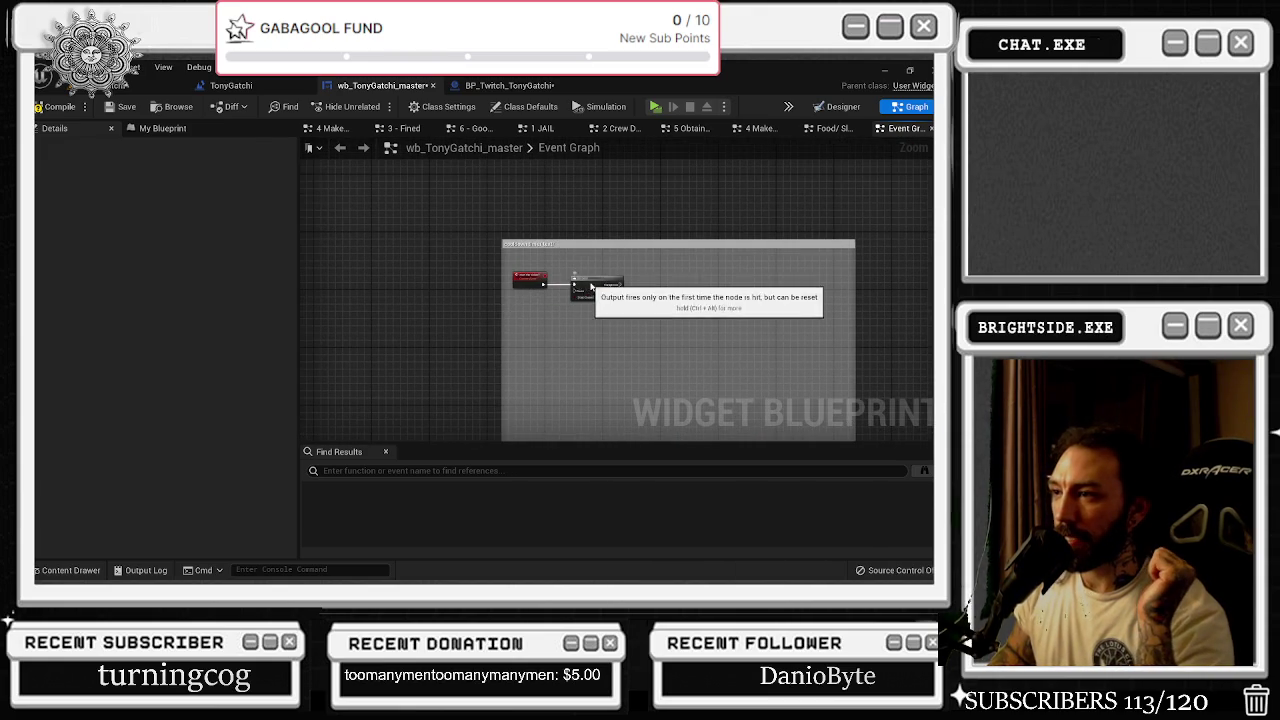
click(590, 283)
scroll(533, 316, up, 1)
- Drag from the Delay's Completed pin, try searching 'countdown' and 'text', then cancel
right_click(525, 319)
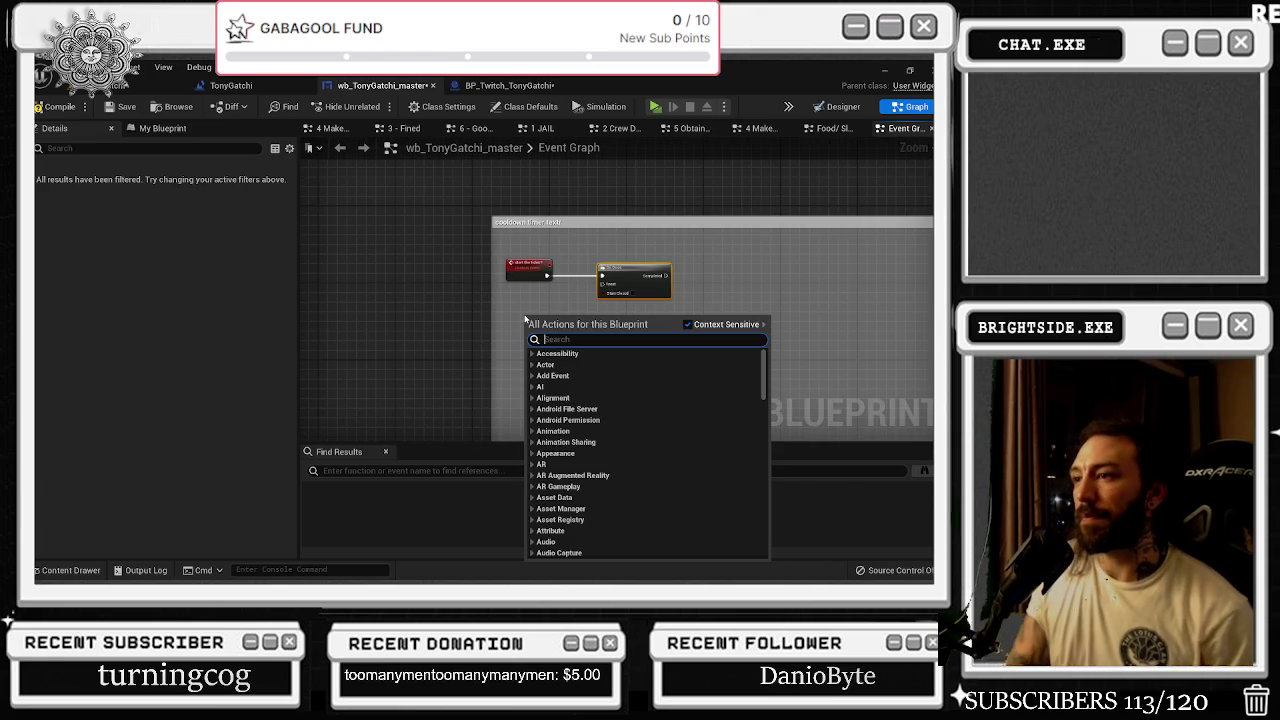
click(640, 237)
scroll(677, 256, down, 5)
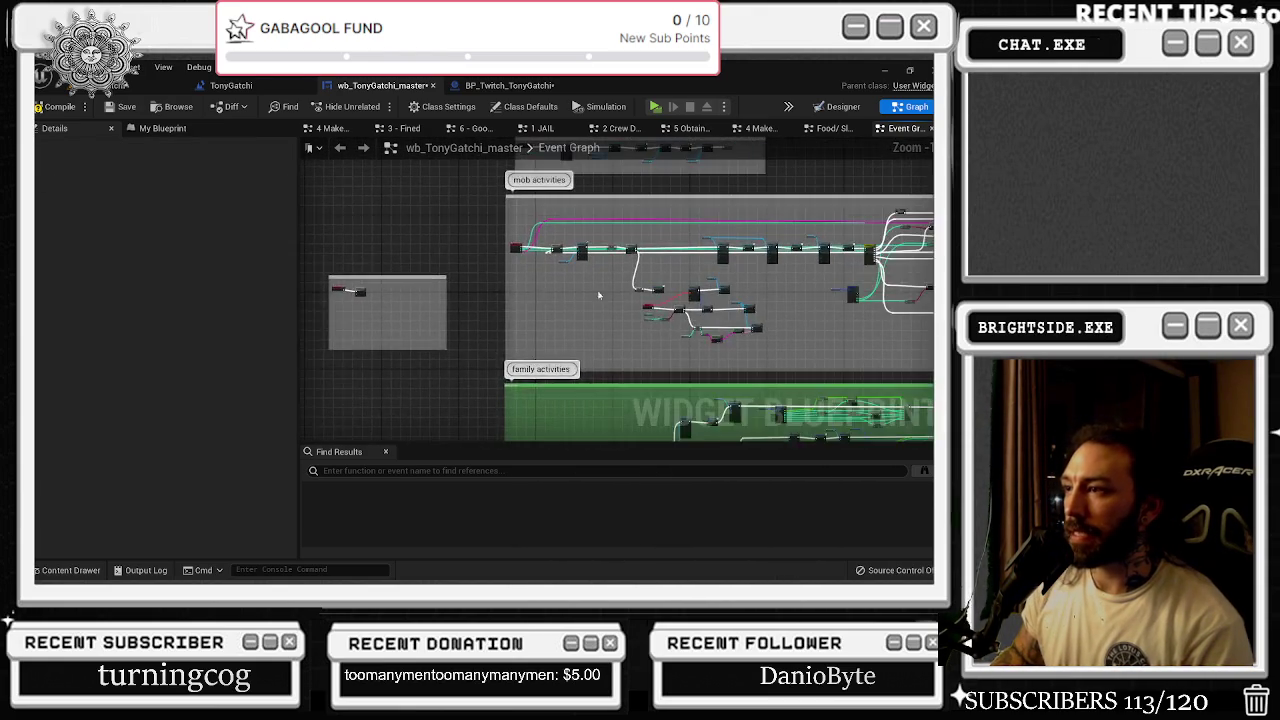
scroll(705, 293, up, 1)
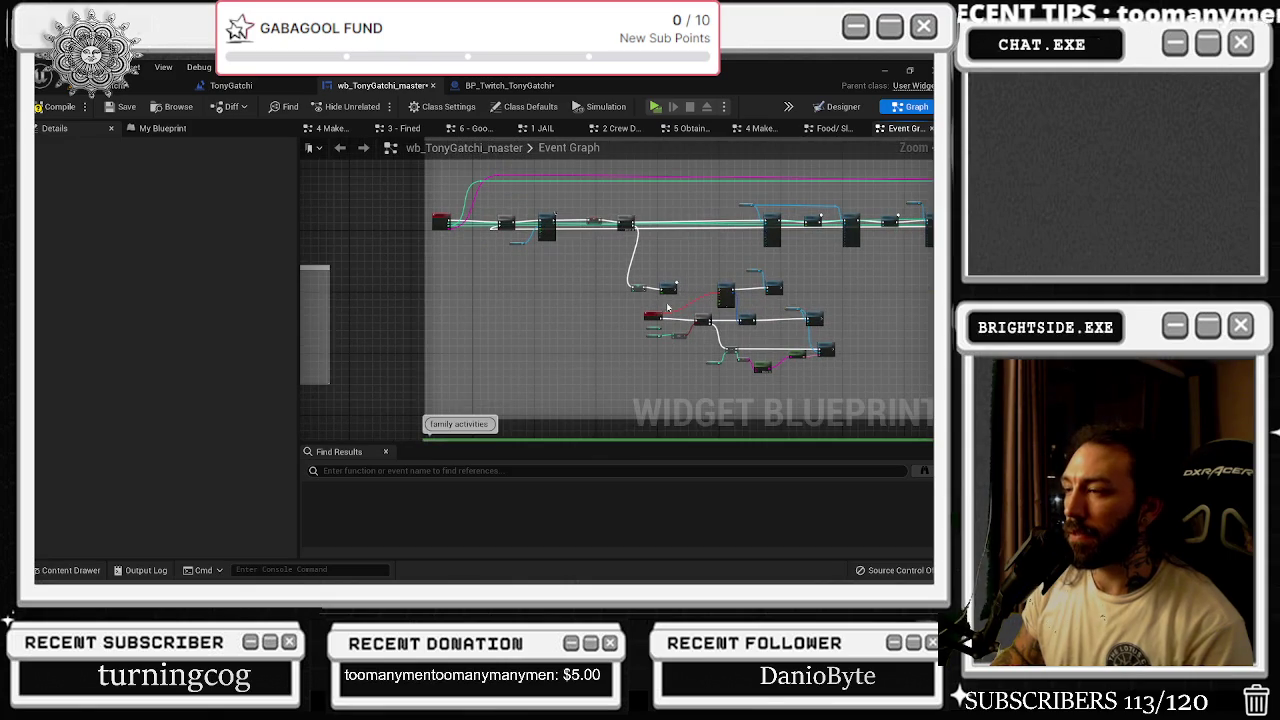
drag(674, 307, 852, 298)
scroll(877, 287, up, 5)
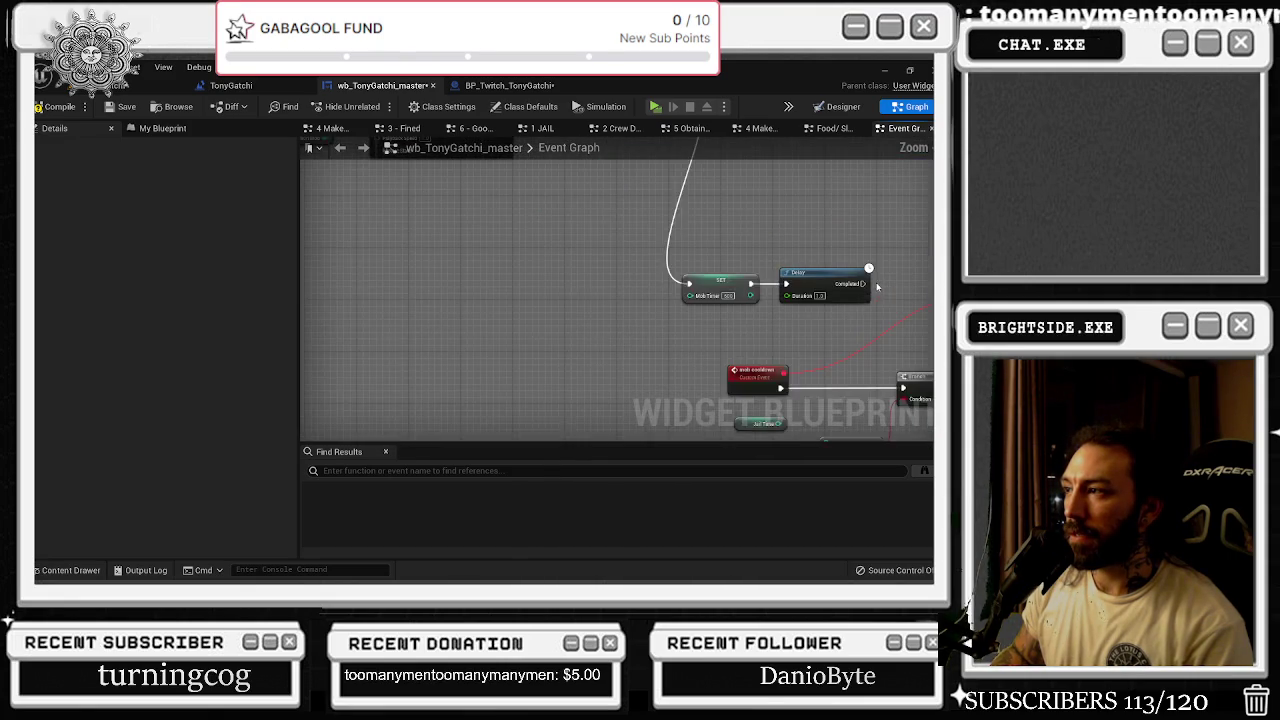
mouse_move(517, 288)
mouse_down()
mouse_move(563, 271)
mouse_move(543, 262)
mouse_up()
text(countdown)
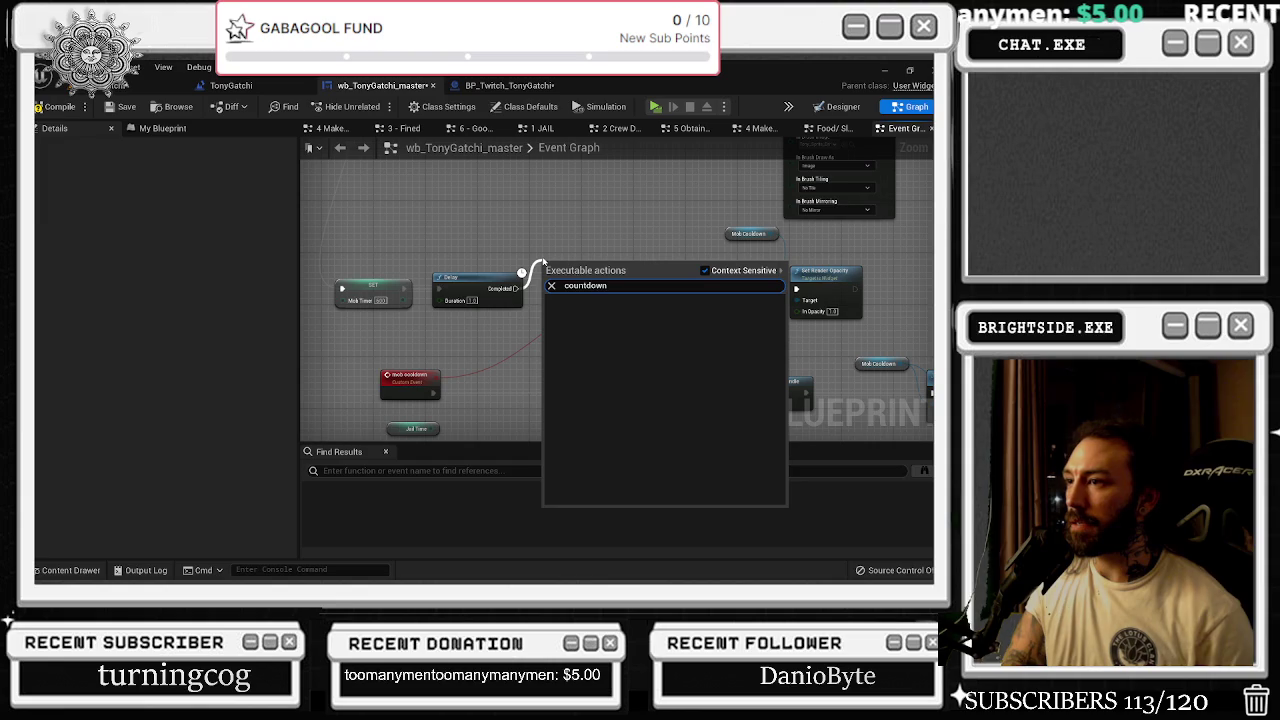
key(ctrl+a)
text(text)
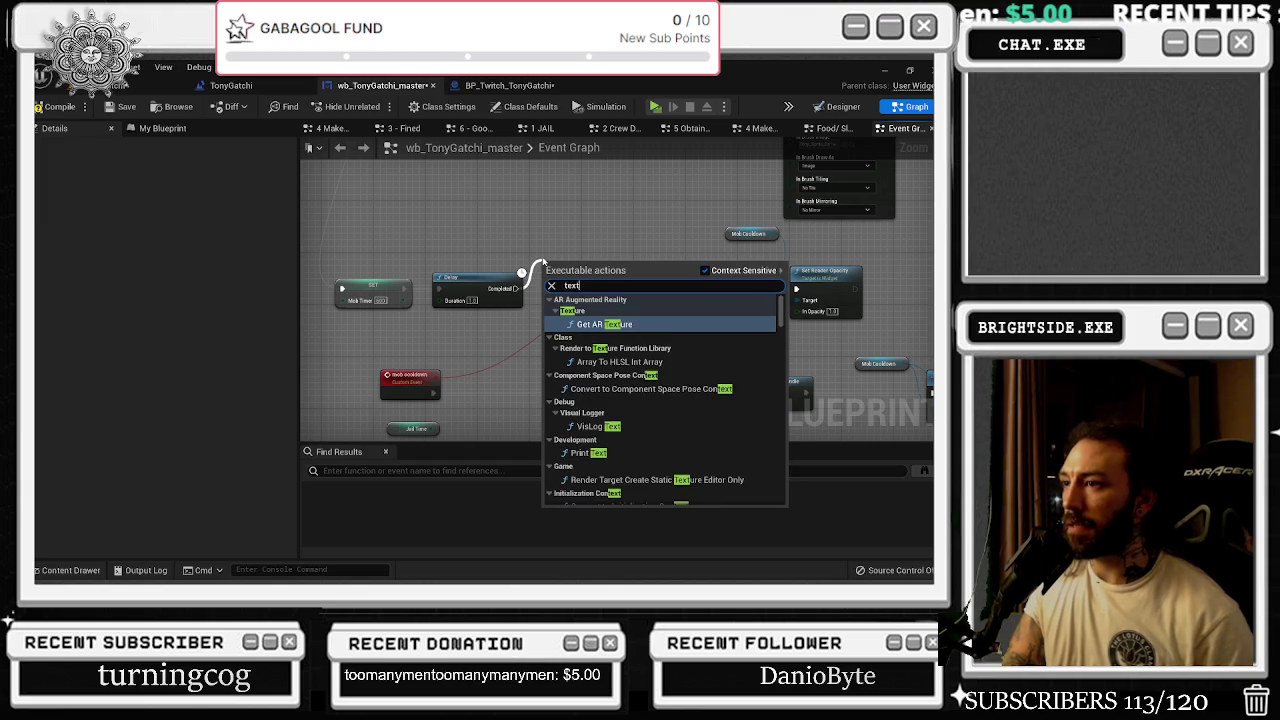
scroll(660, 400, down, 5)
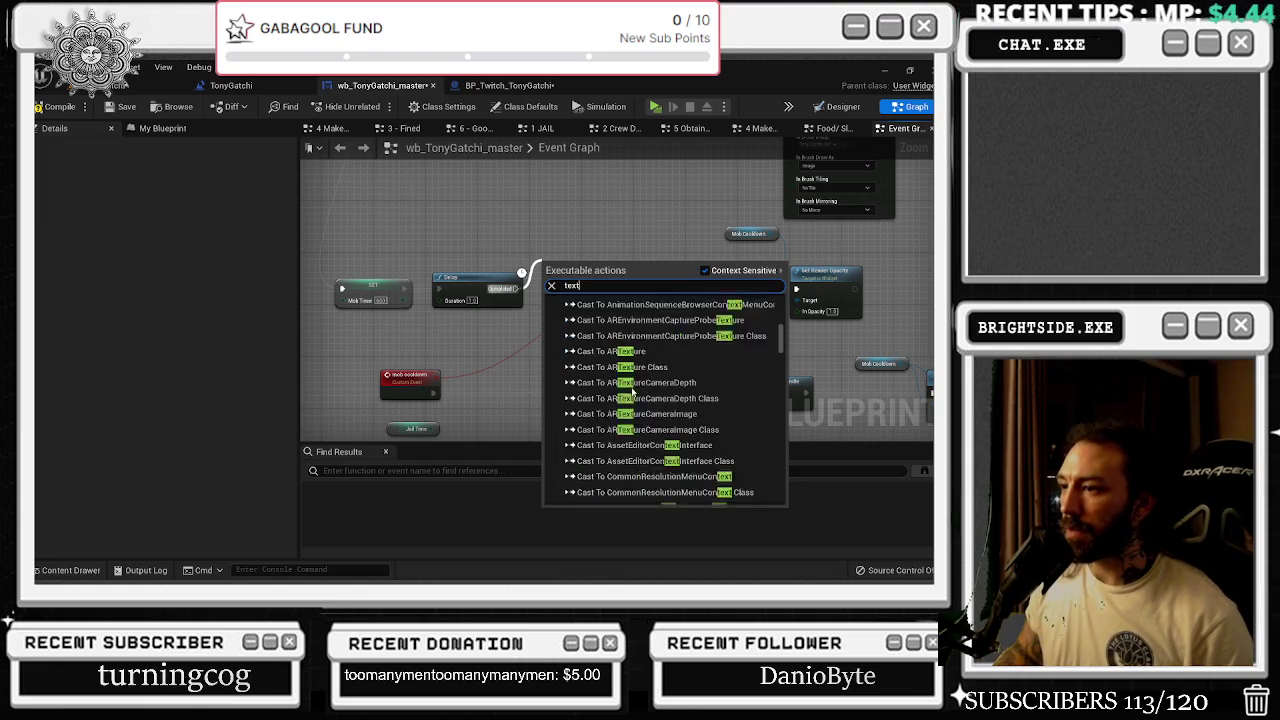
key(Escape)
- Add a Start The Ticker? call after the Delay and line it up
mouse_move(311, 368)
mouse_down()
mouse_move(616, 352)
mouse_move(614, 336)
mouse_up()
text(start thge)
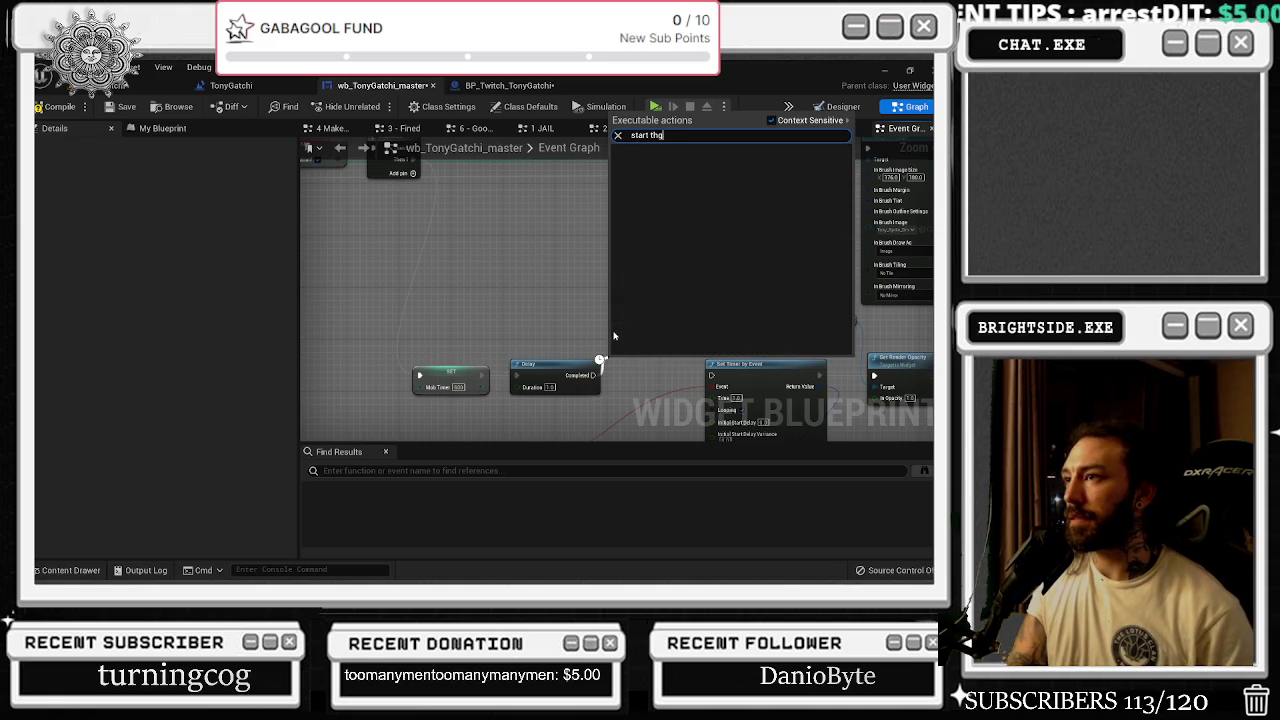
key(Return)
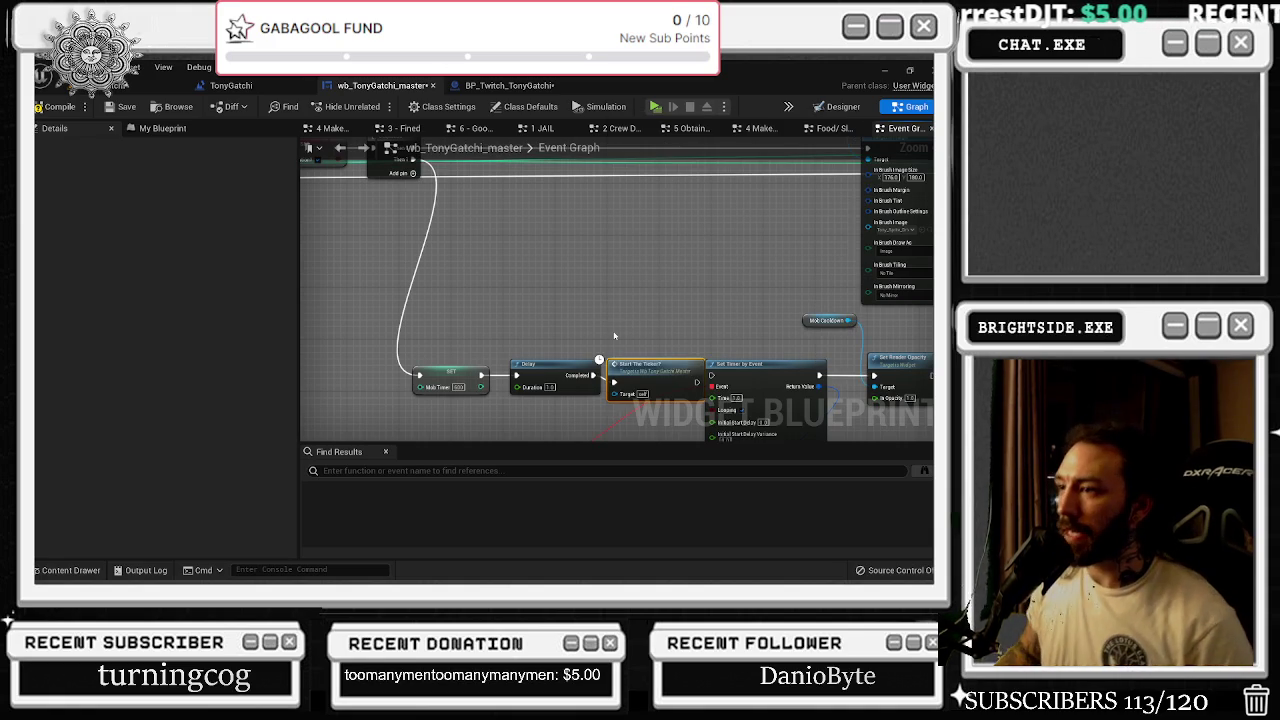
drag(620, 366, 640, 274)
- Move the SET, Delay and Start The Ticker? nodes up together
click(450, 372)
ctrl+click(566, 364)
drag(566, 364, 572, 282)
ctrl+click(684, 276)
drag(684, 276, 704, 280)
- Put the timer cluster beside the start event, comment it, and wire Do Once to Set Timer by Event
scroll(704, 280, down, 5)
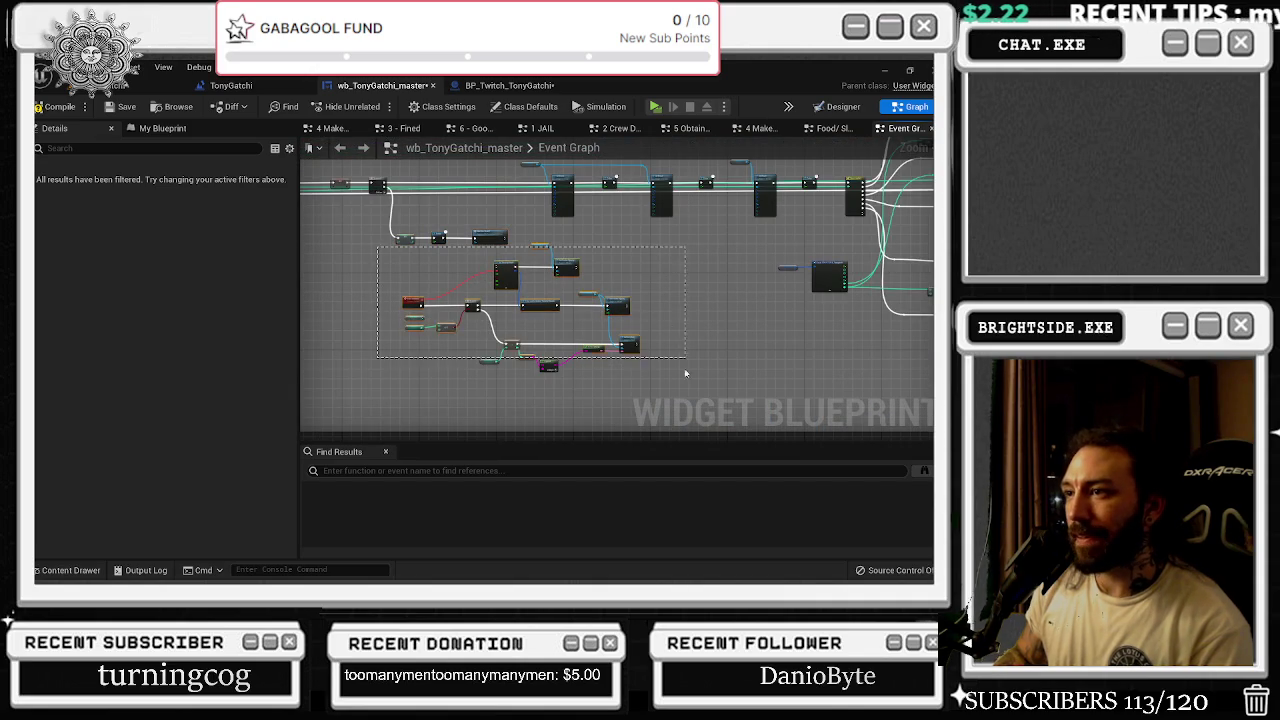
drag(575, 340, 754, 320)
mouse_move(590, 286)
mouse_down()
mouse_move(379, 327)
mouse_move(359, 306)
mouse_up()
key(c)
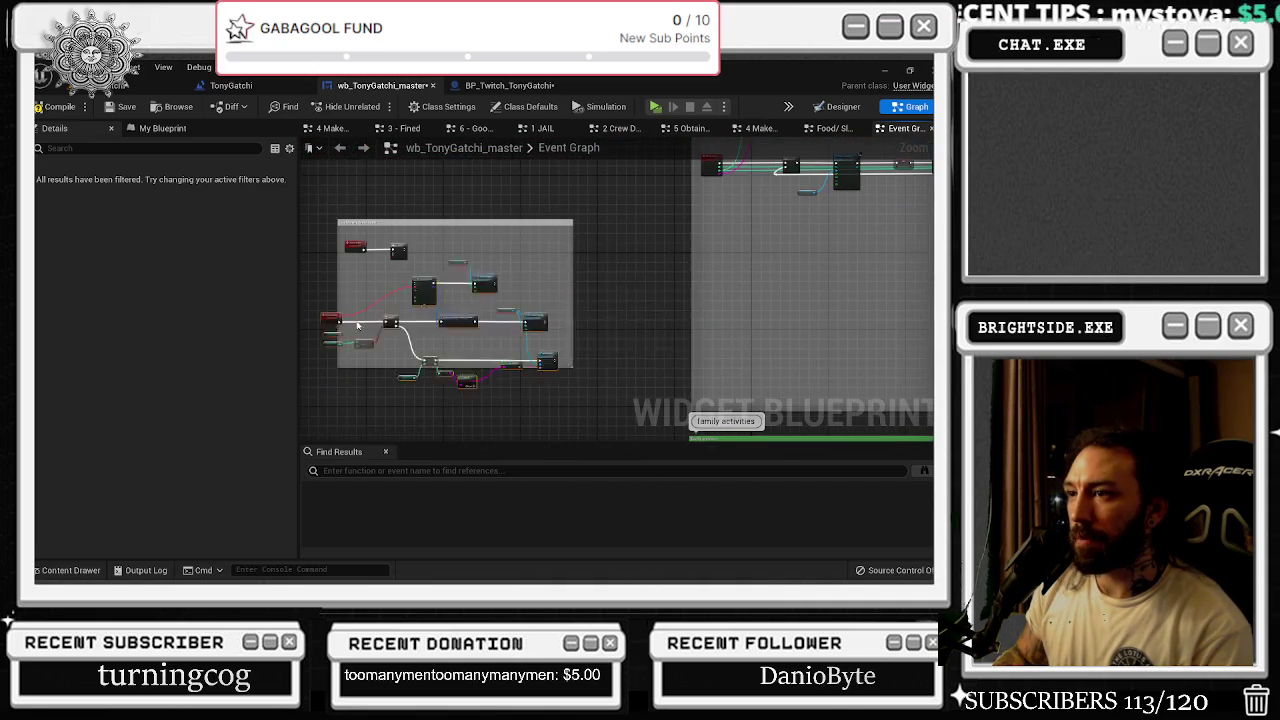
scroll(355, 274, up, 4)
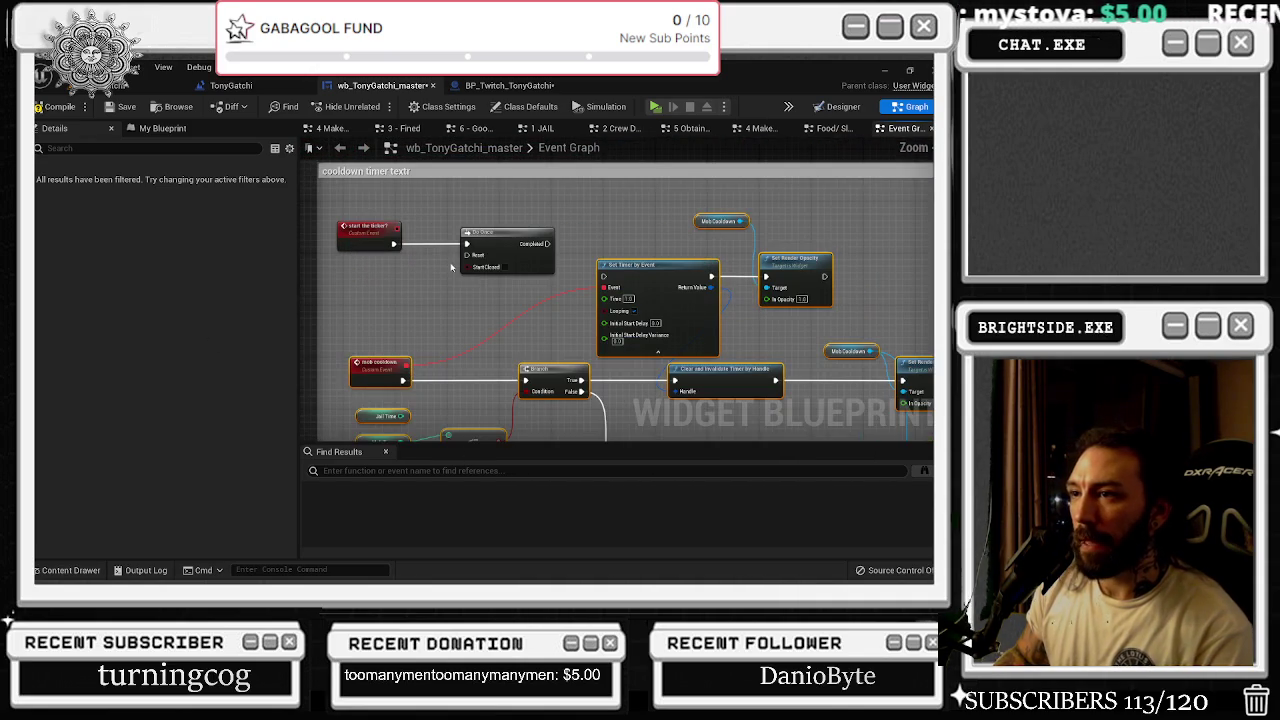
drag(548, 243, 603, 276)
- Carry Mob Cooldown's Set Render Opacity nodes to the mob chain, shifting Delay and Start The Ticker? right
mouse_move(635, 211)
mouse_down()
mouse_move(475, 237)
mouse_move(692, 330)
mouse_move(647, 269)
mouse_up()
drag(550, 218, 557, 224)
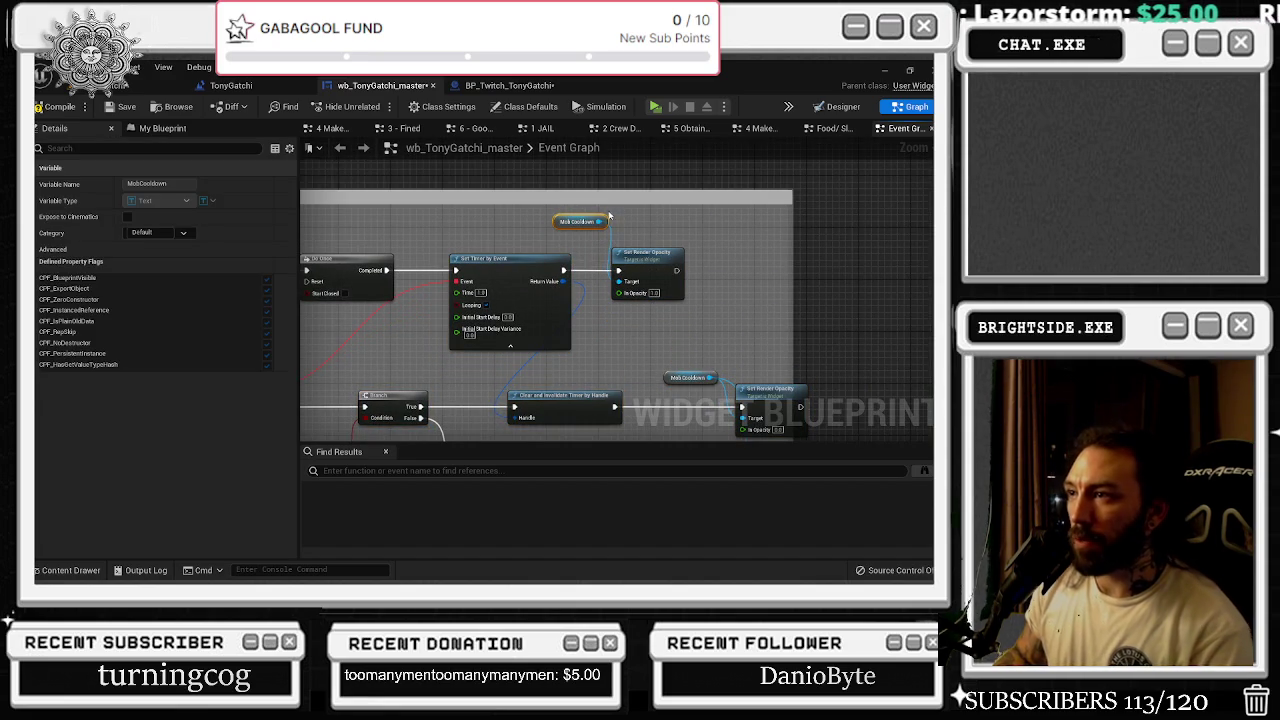
ctrl+click(670, 293)
scroll(670, 293, up, 2)
scroll(670, 293, down, 3)
drag(670, 293, 765, 330)
mouse_move(840, 315)
mouse_down()
mouse_move(910, 305)
mouse_move(781, 307)
mouse_move(880, 320)
mouse_move(875, 385)
mouse_move(900, 387)
mouse_move(470, 390)
mouse_up()
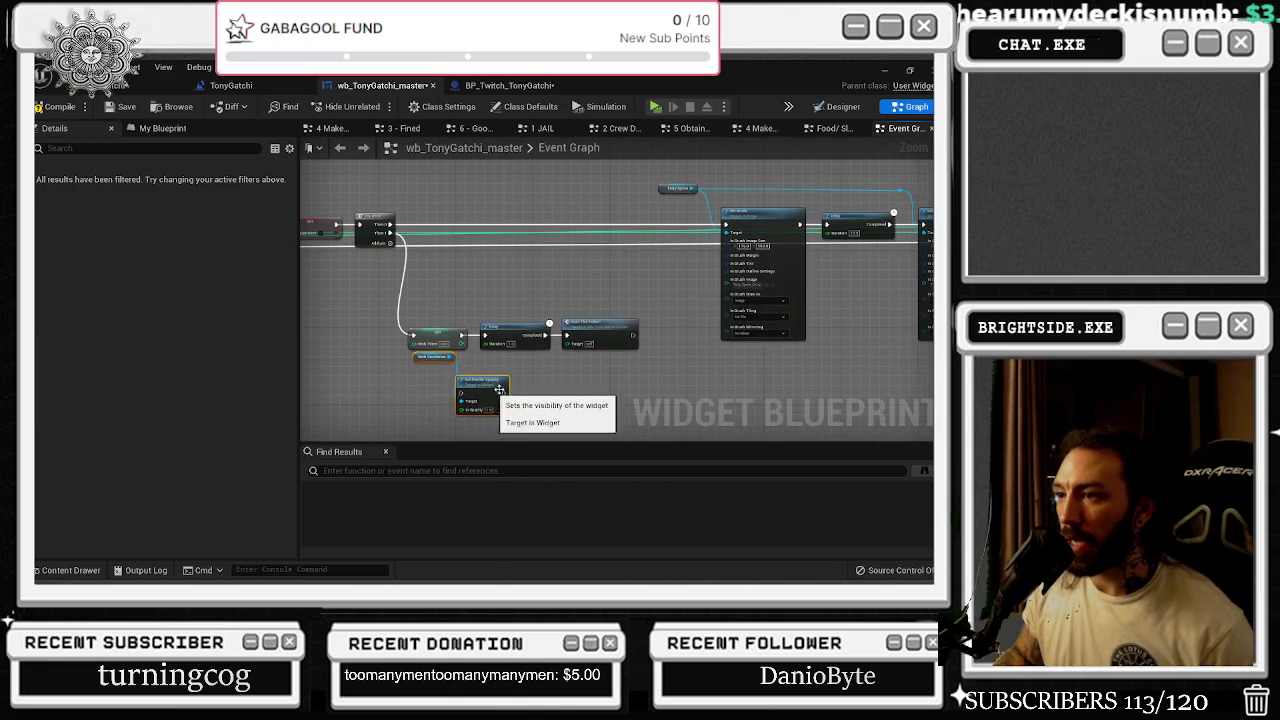
scroll(460, 393, up, 2)
drag(450, 282, 700, 342)
drag(512, 314, 627, 314)
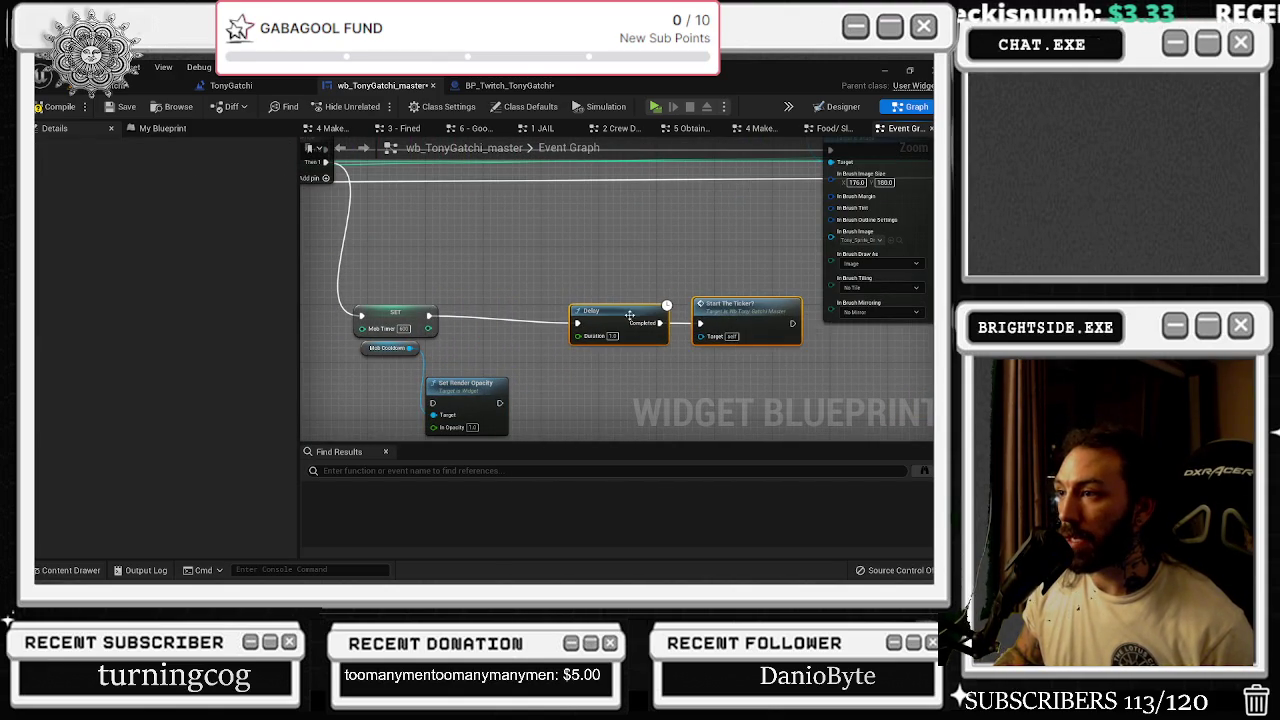
- Insert Set Render Opacity between the Mob Timer SET and the Delay, then show the Designer view
click(503, 327)
mouse_move(466, 392)
mouse_down()
mouse_move(502, 305)
mouse_move(469, 316)
mouse_up()
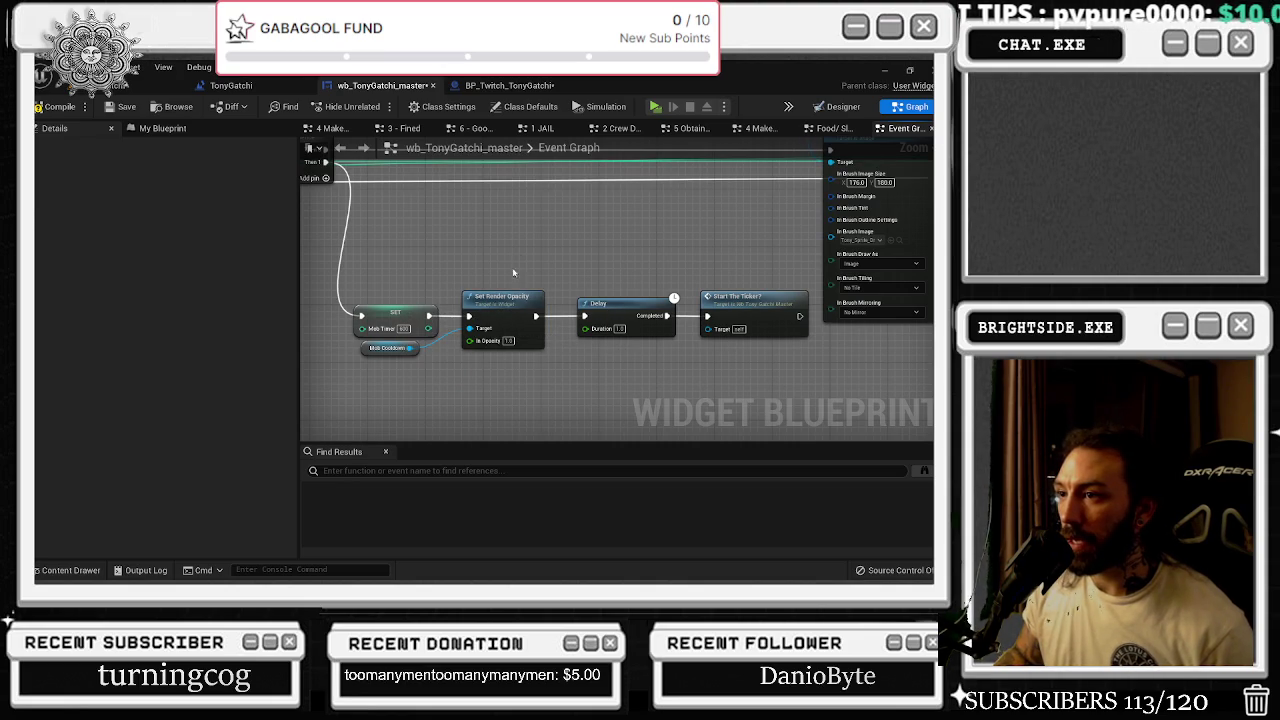
click(840, 107)
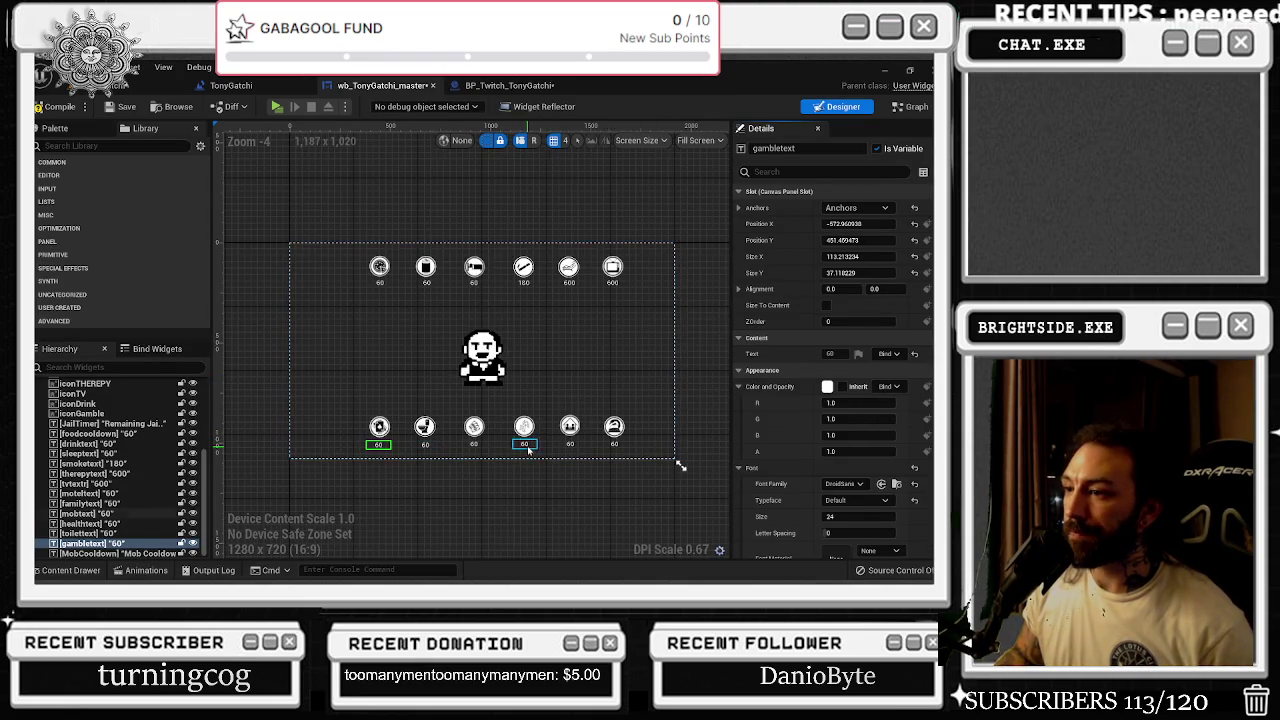
- Retarget Set Render Opacity to the mobtext variable and delete the Mob Cooldown getter
scroll(526, 453, up, 1)
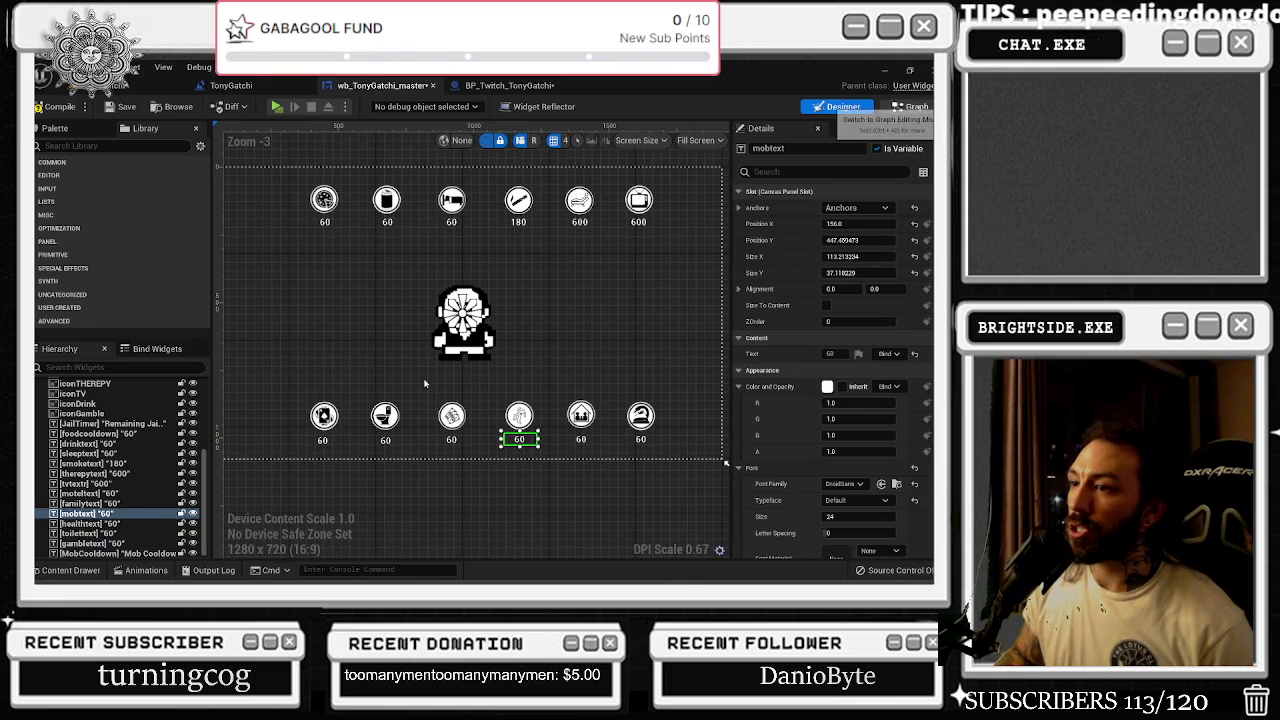
click(910, 106)
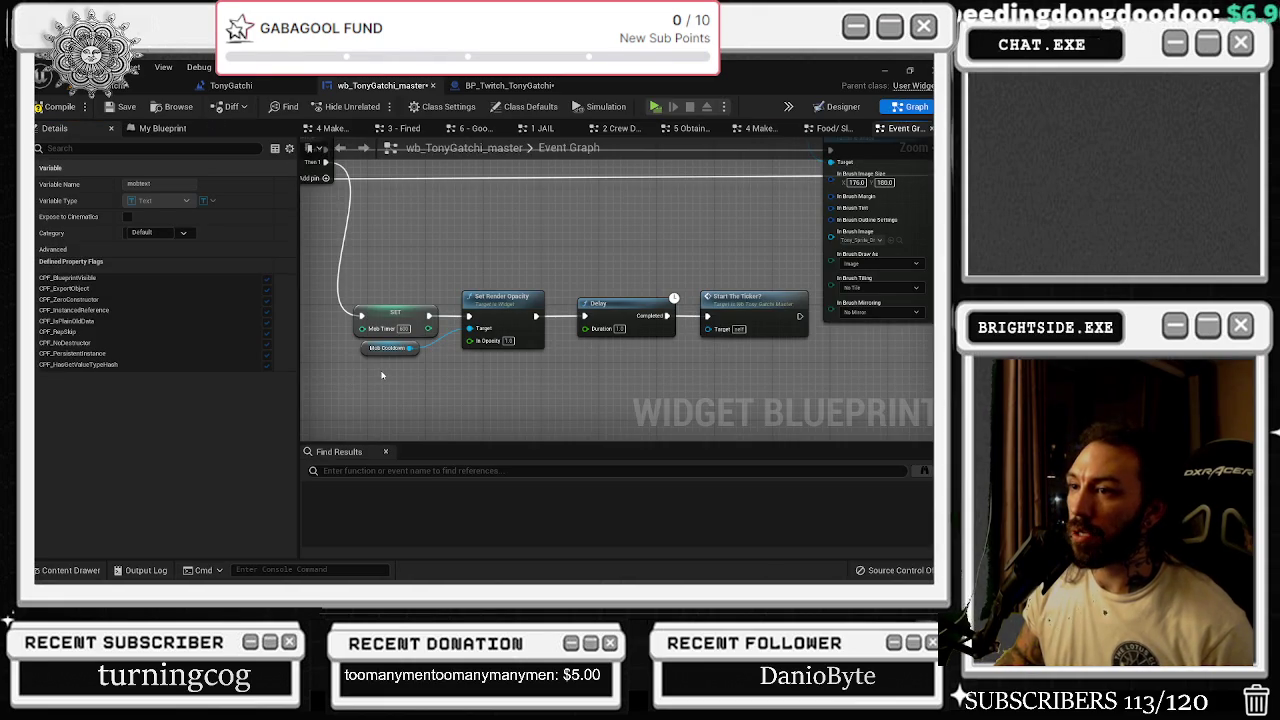
click(162, 128)
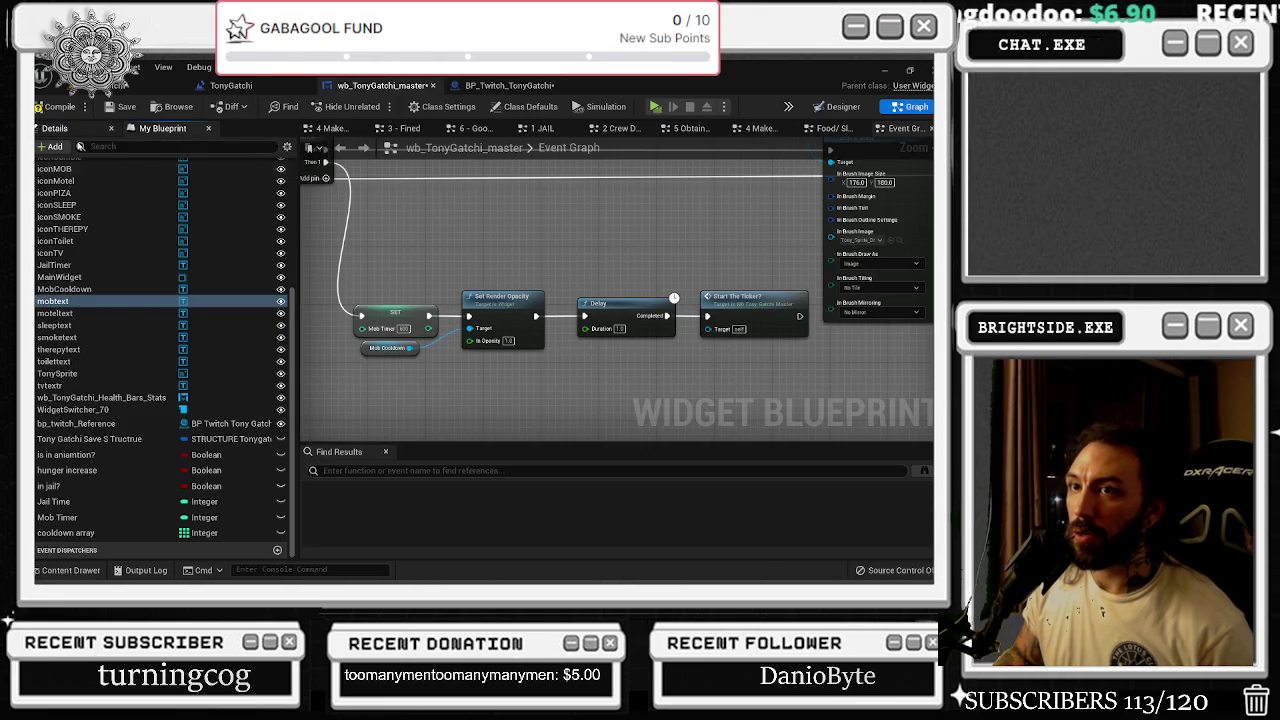
drag(60, 301, 386, 398)
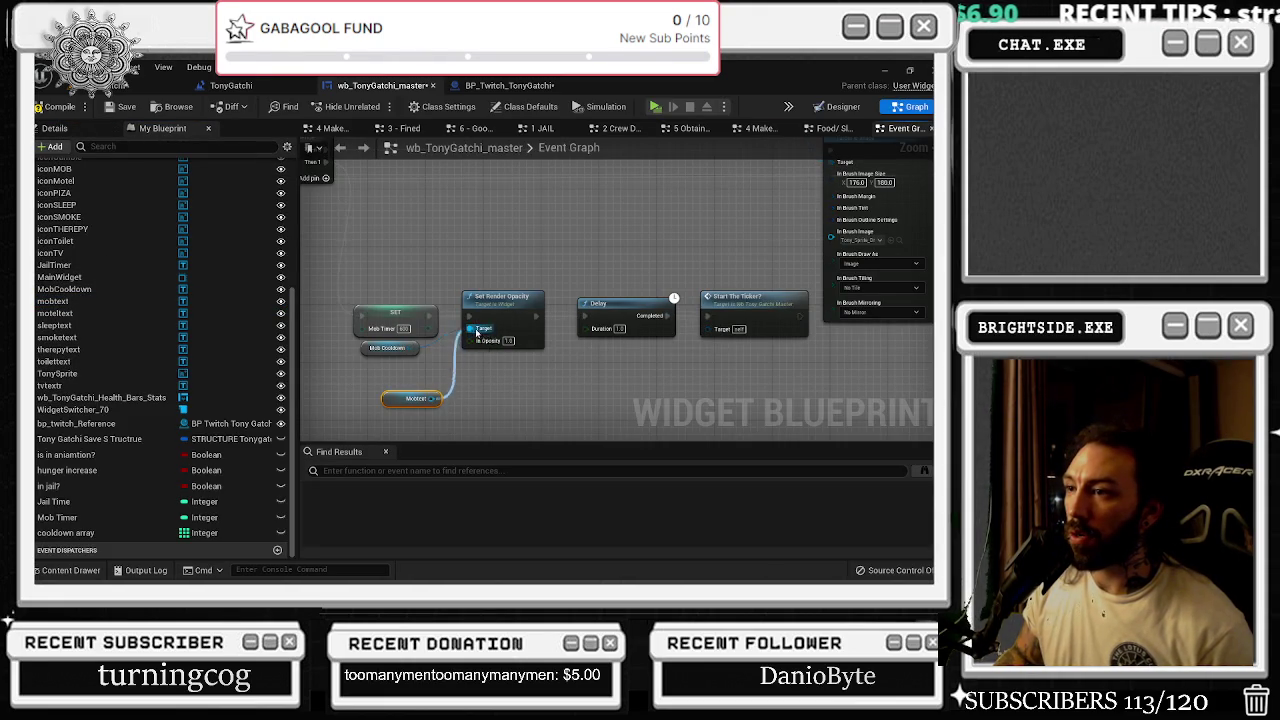
click(396, 349)
key(Delete)
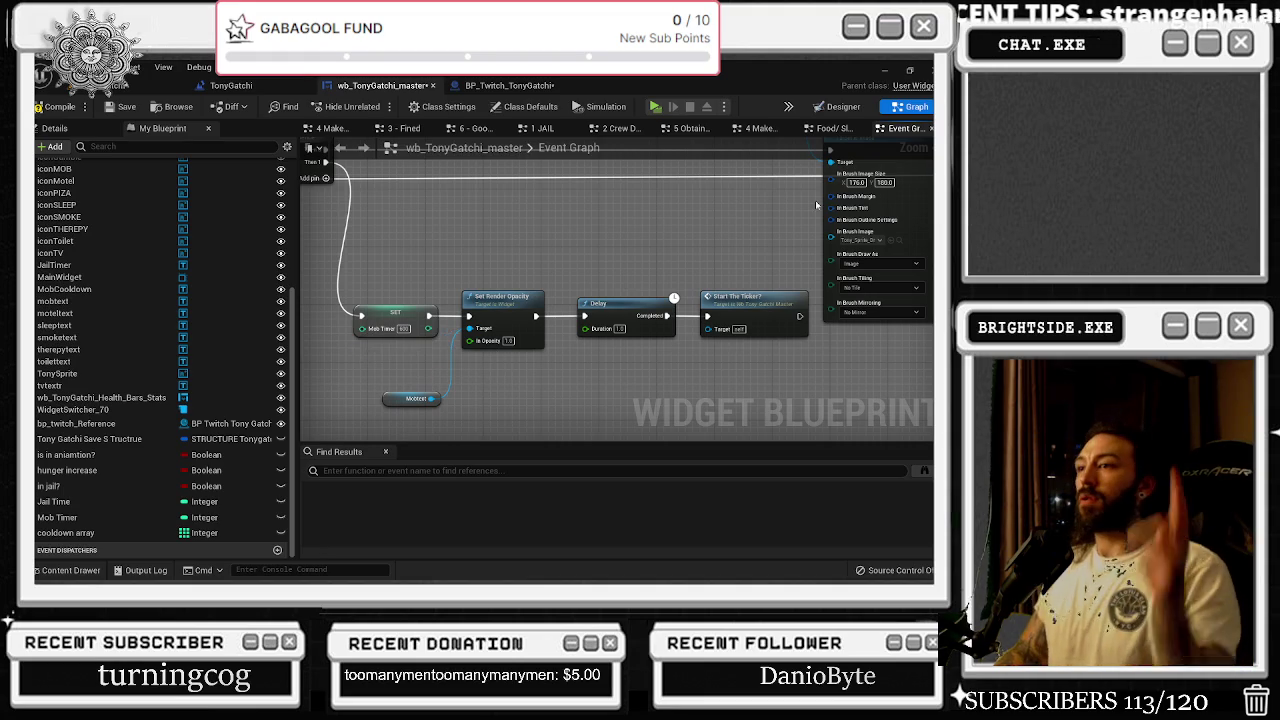
click(840, 107)
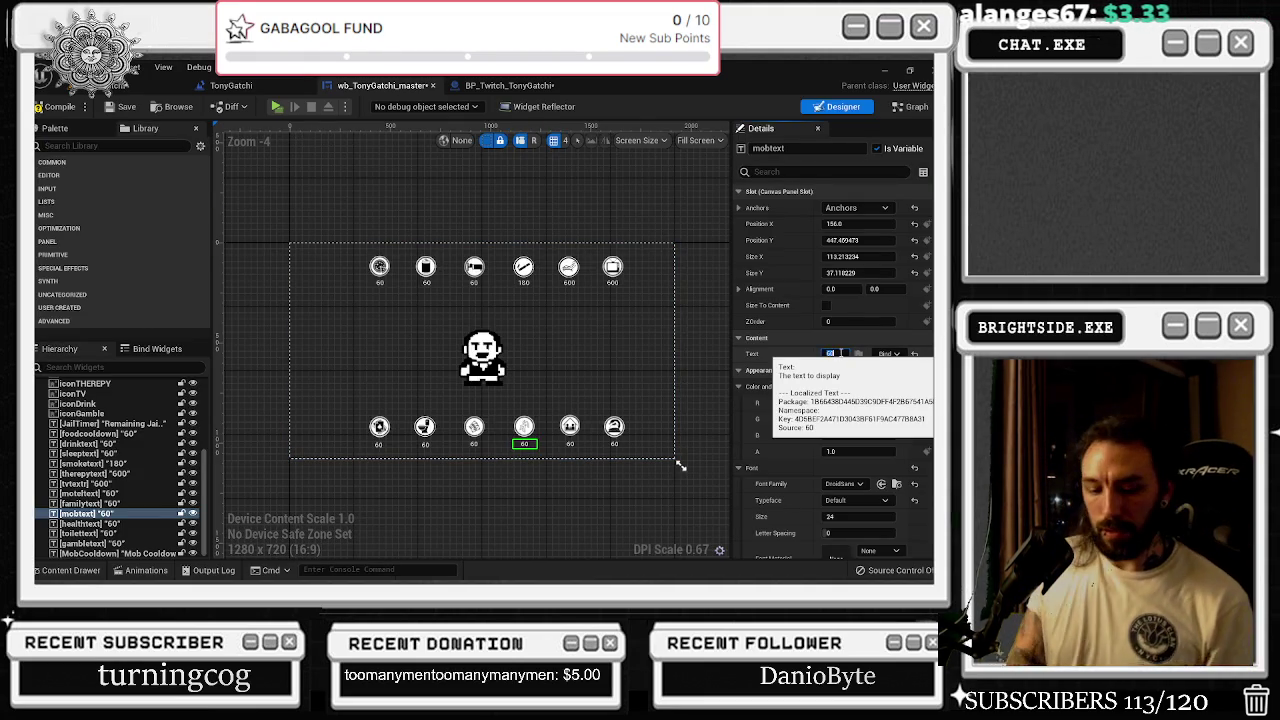
- Set the mob label's text to 600 and the health label's text to 30
text(0)
scroll(580, 430, up, 6)
scroll(670, 408, down, 4)
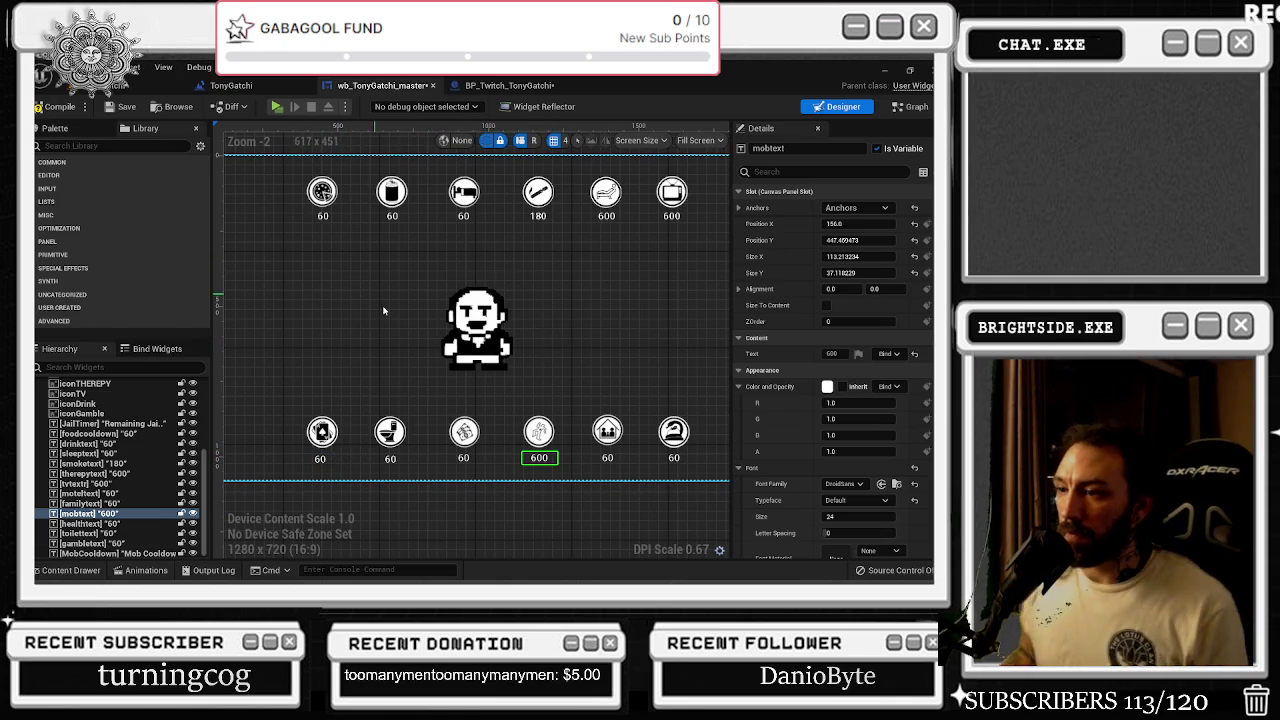
click(463, 458)
click(845, 353)
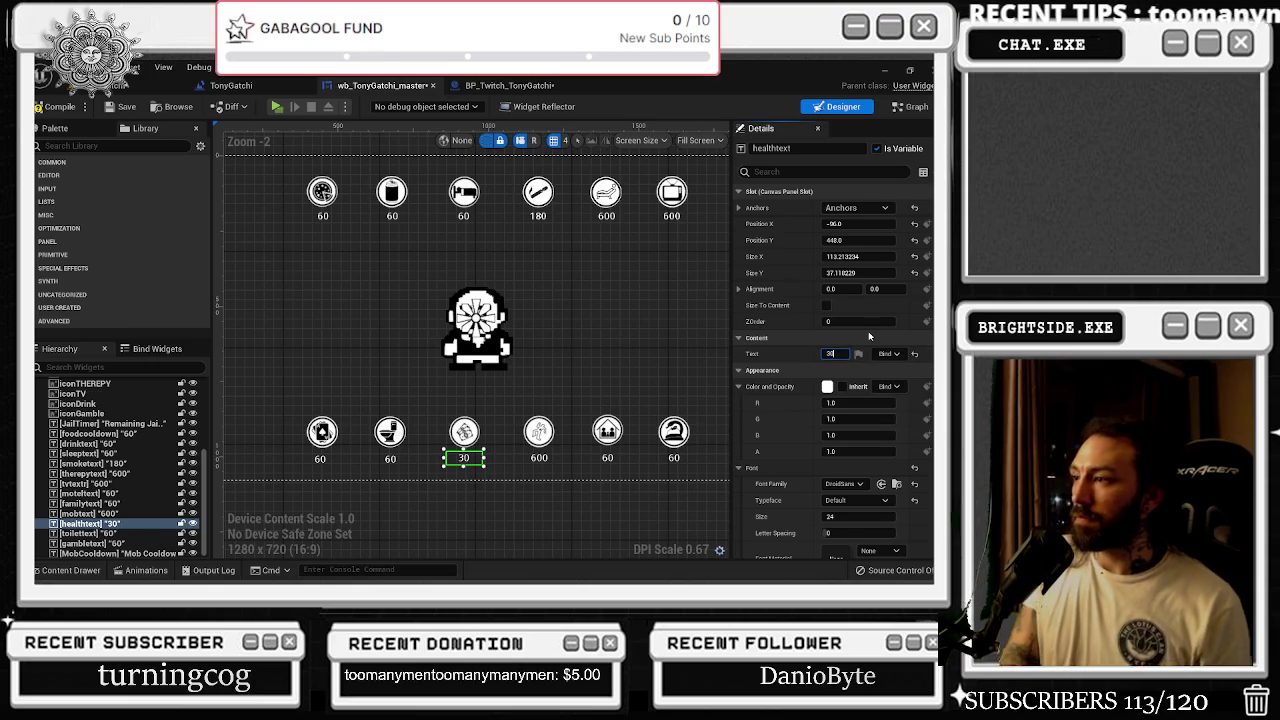
key(Return)
- Compile and save the widget, then open the BP_Twitch_TonyGatchi event graph
click(45, 106)
click(120, 106)
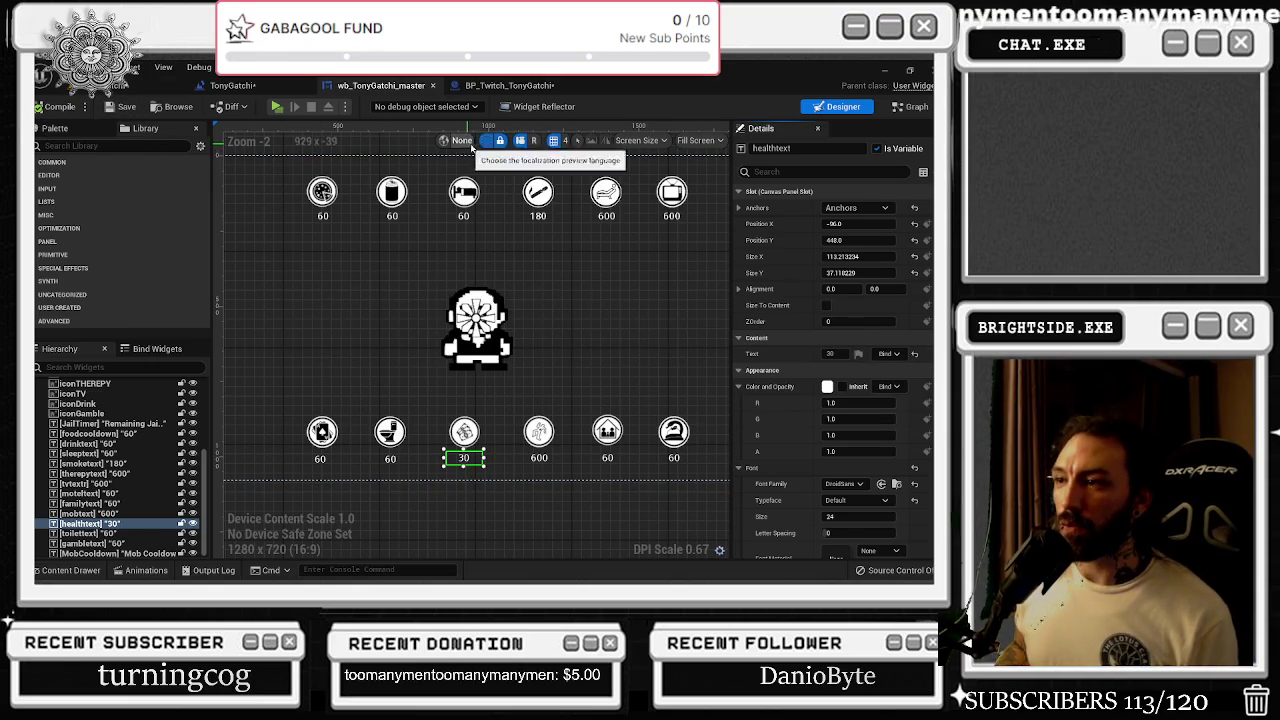
click(505, 85)
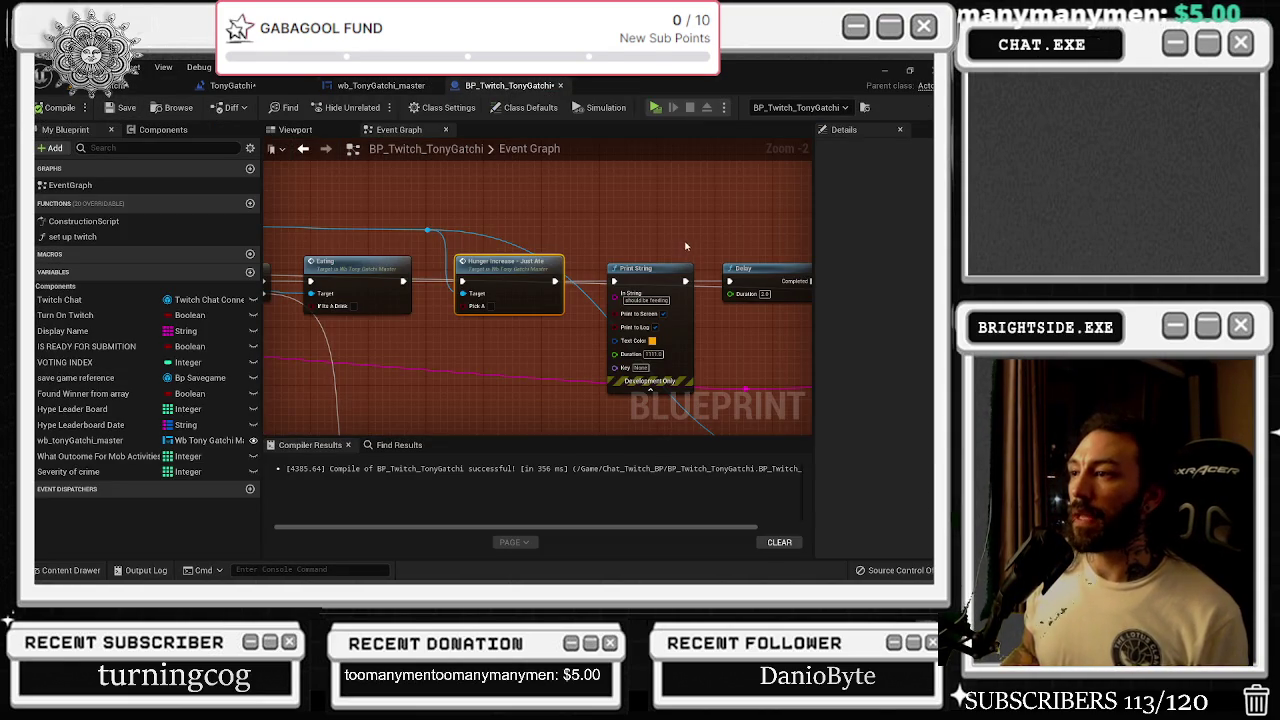
- Look over BP_Twitch_TonyGatchi and the TonyGatchi level blueprint, then return to wb_TonyGatchi_master's Event Graph
scroll(690, 244, down, 4)
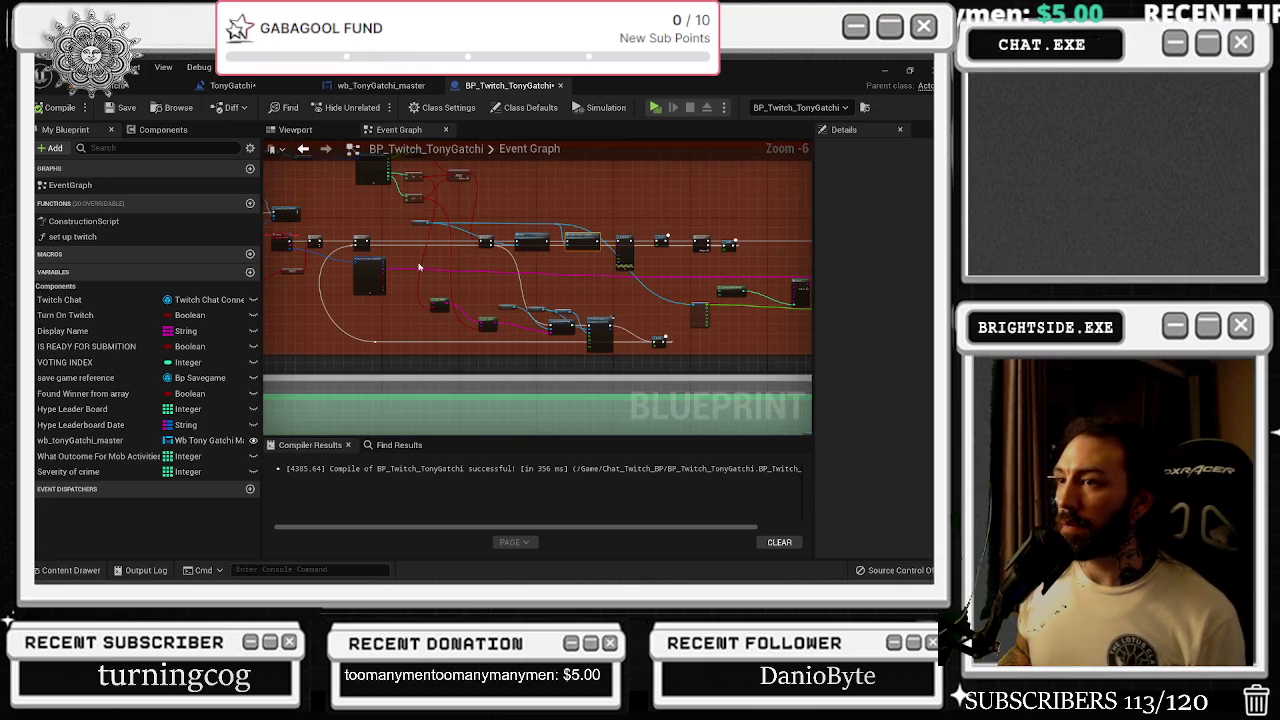
drag(432, 262, 557, 262)
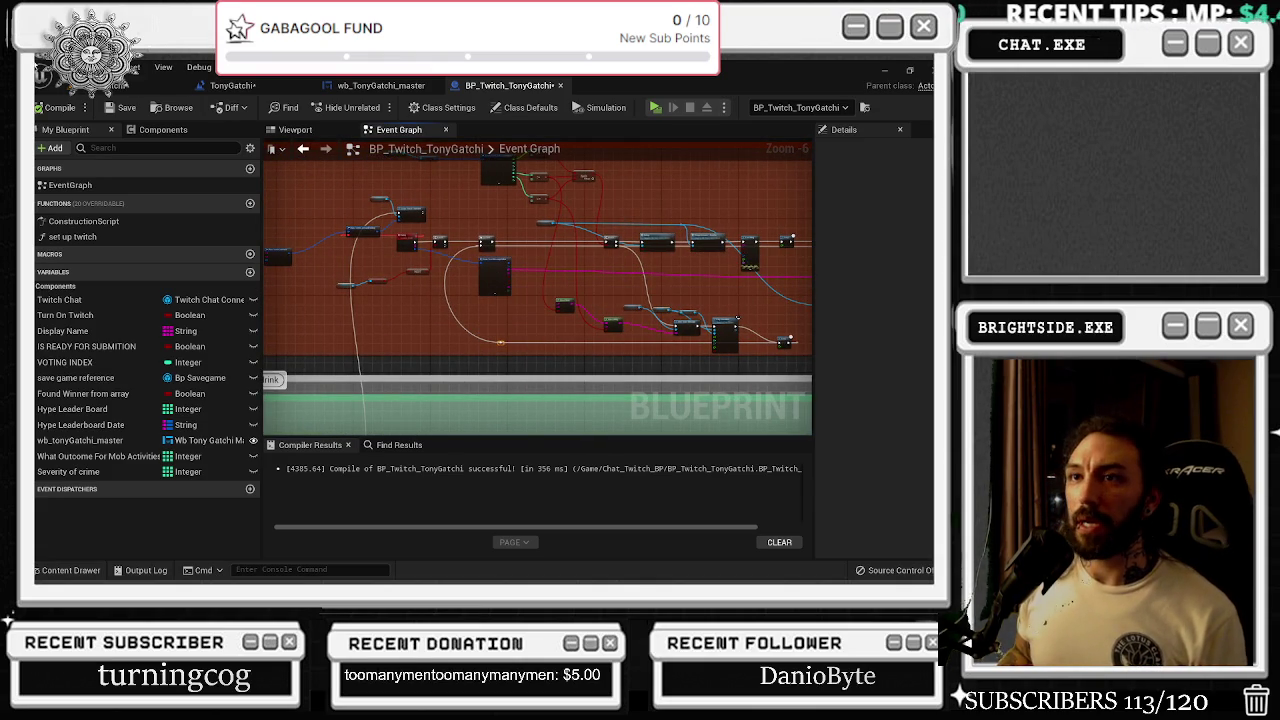
click(235, 85)
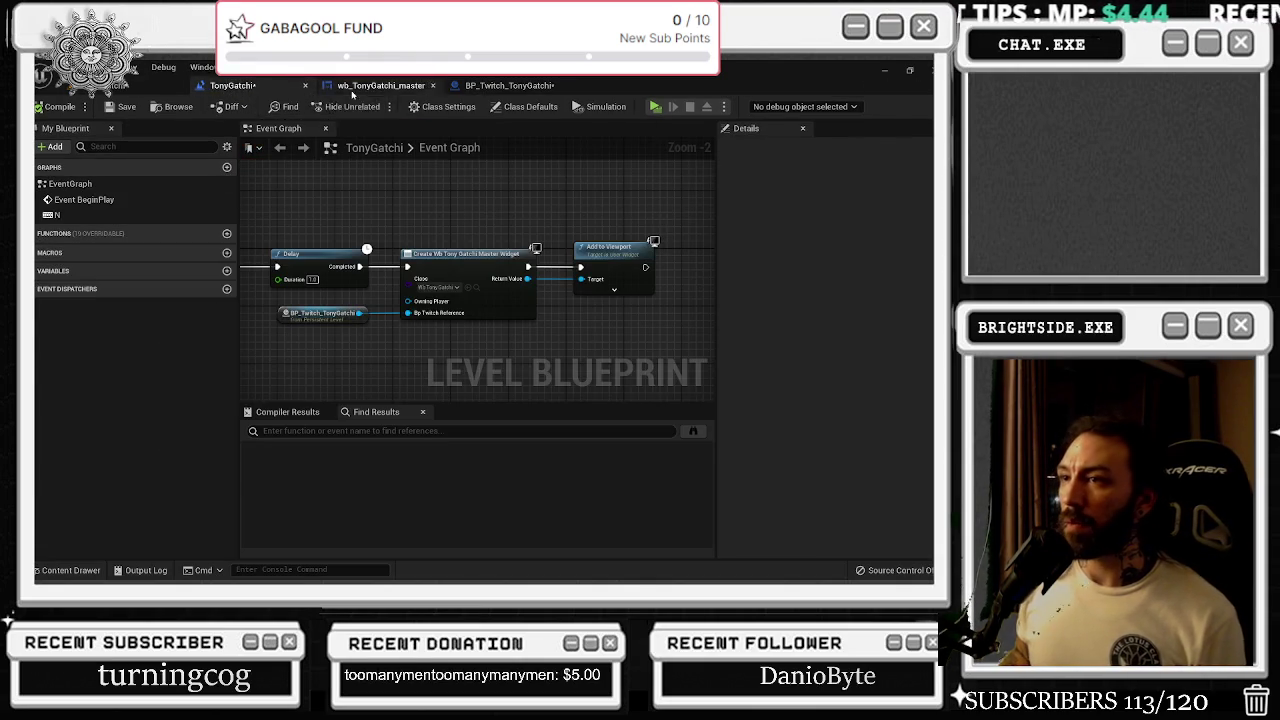
click(360, 86)
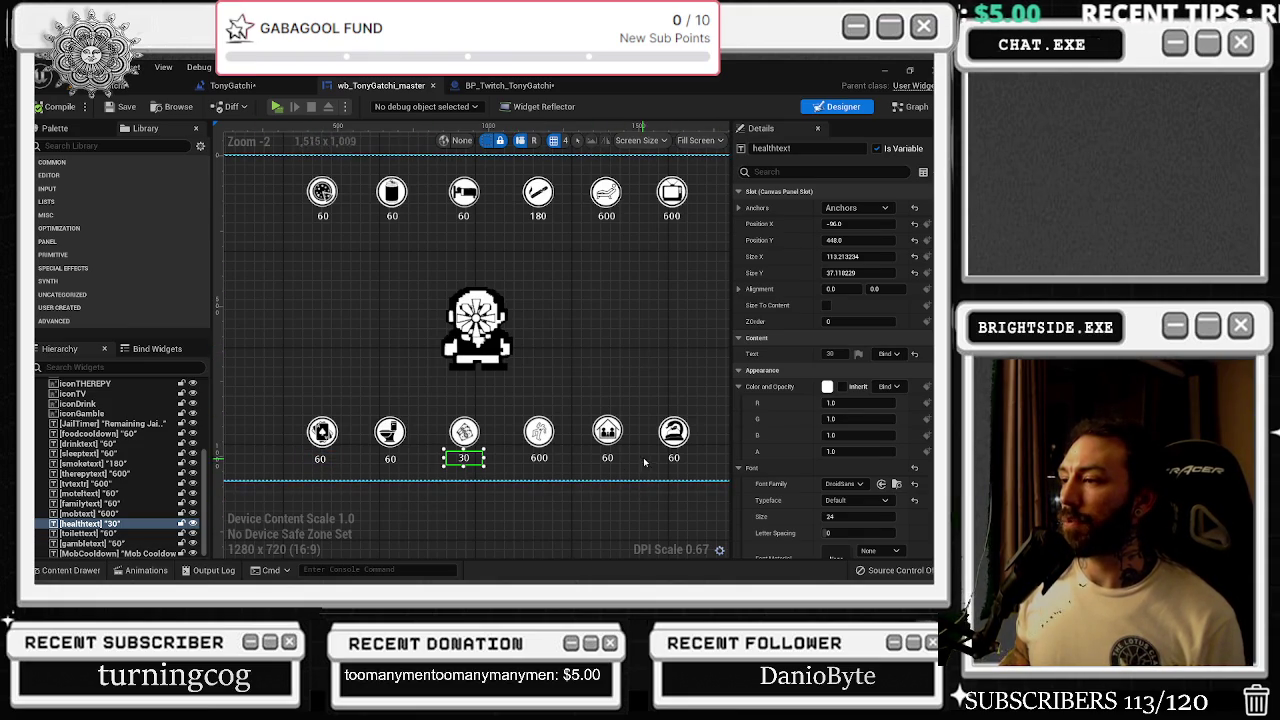
drag(660, 446, 615, 441)
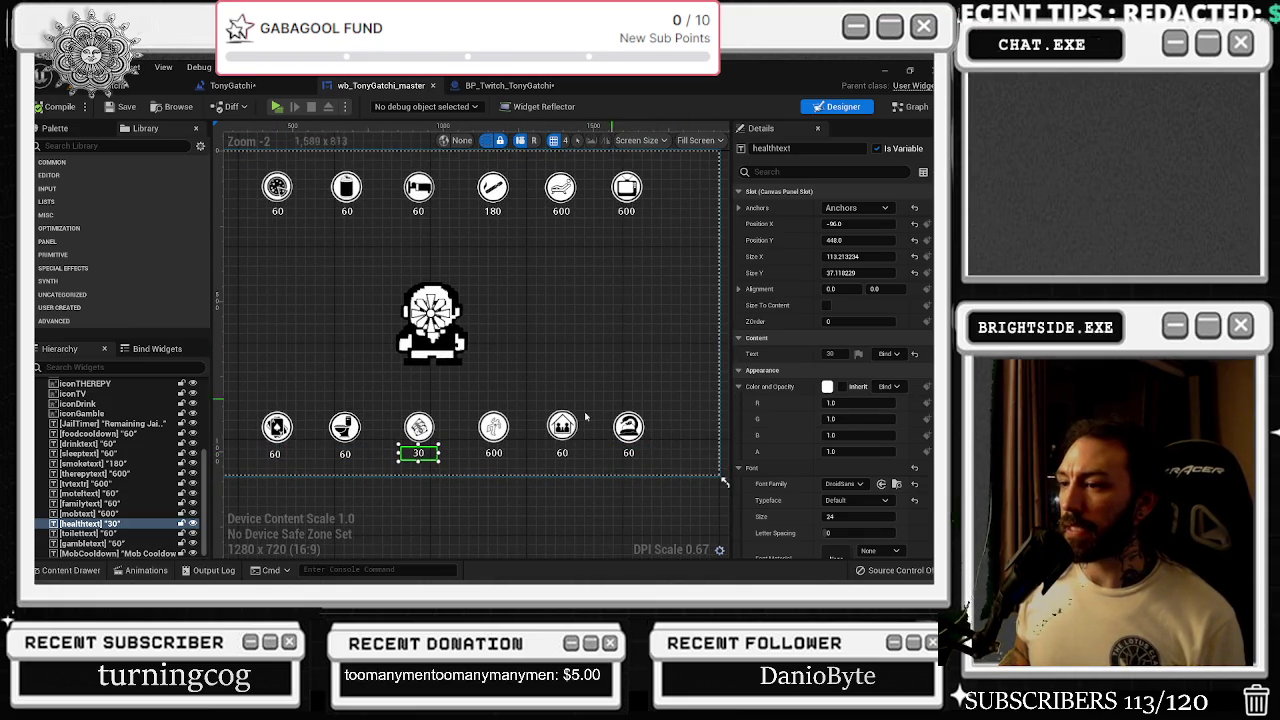
click(910, 106)
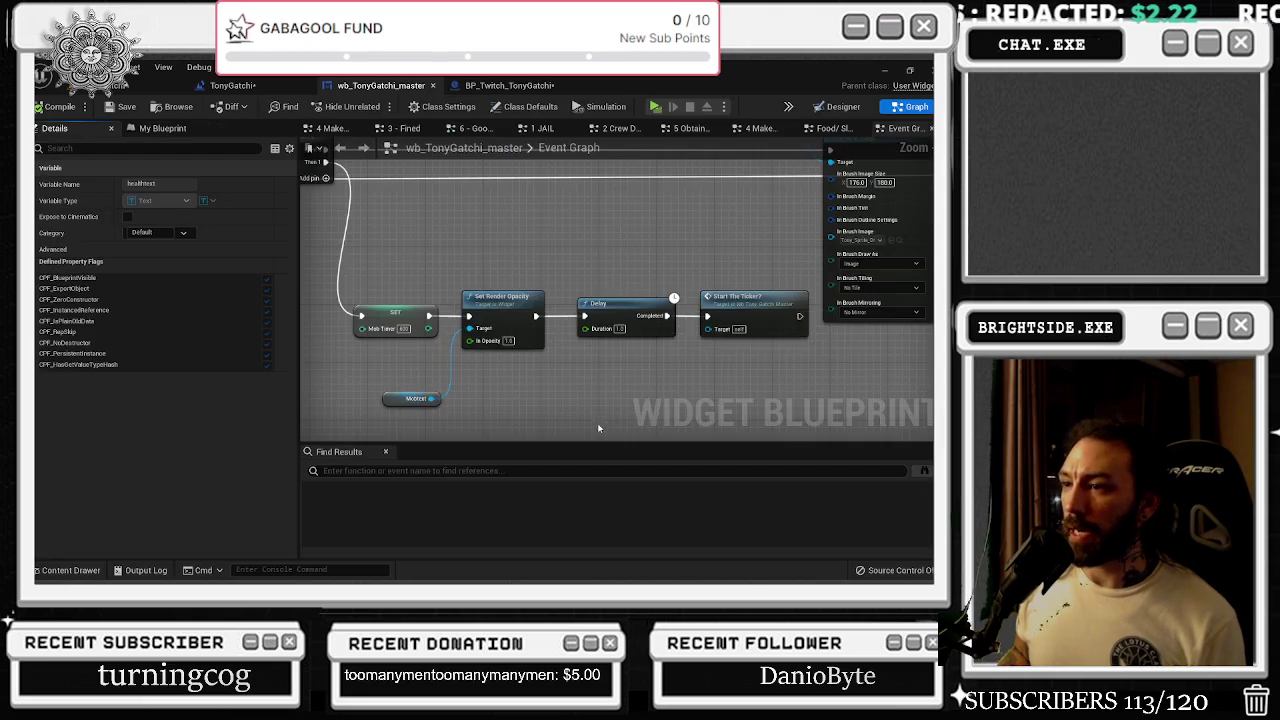
- Select all nodes with Ctrl+A and drag the mob cooldown event node to the left
scroll(705, 357, down, 5)
drag(705, 357, 881, 221)
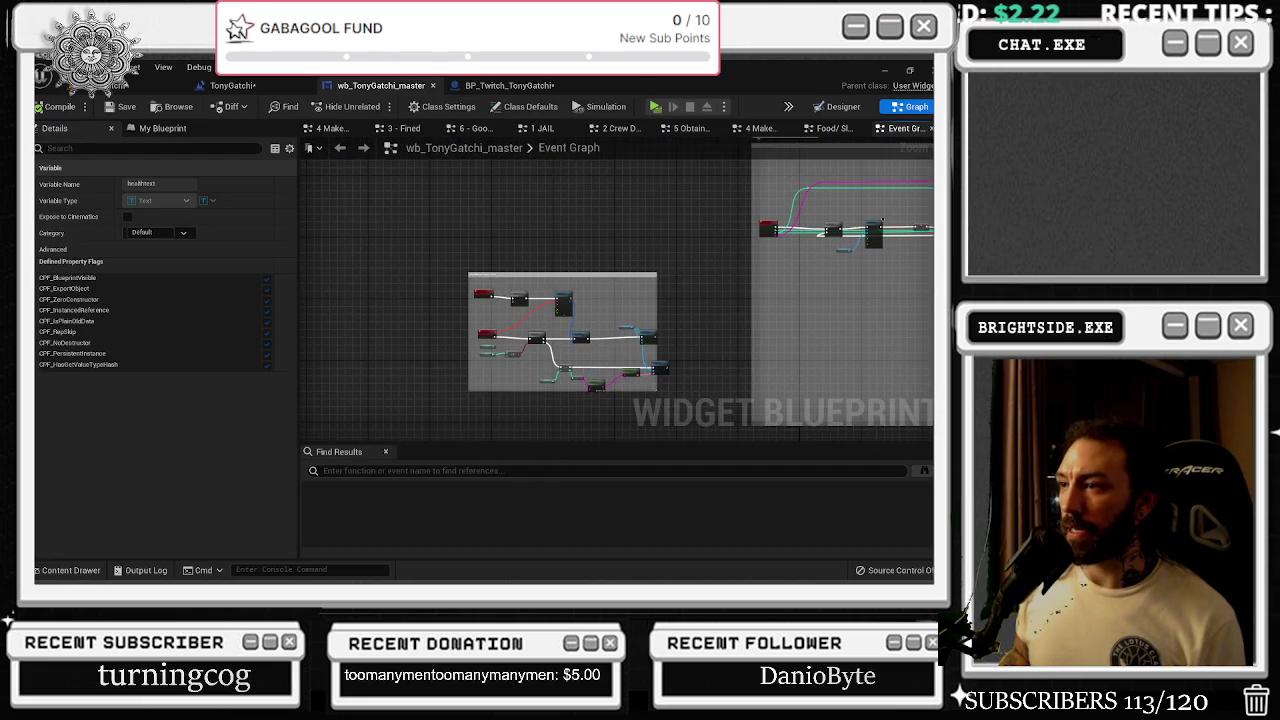
scroll(580, 339, up, 5)
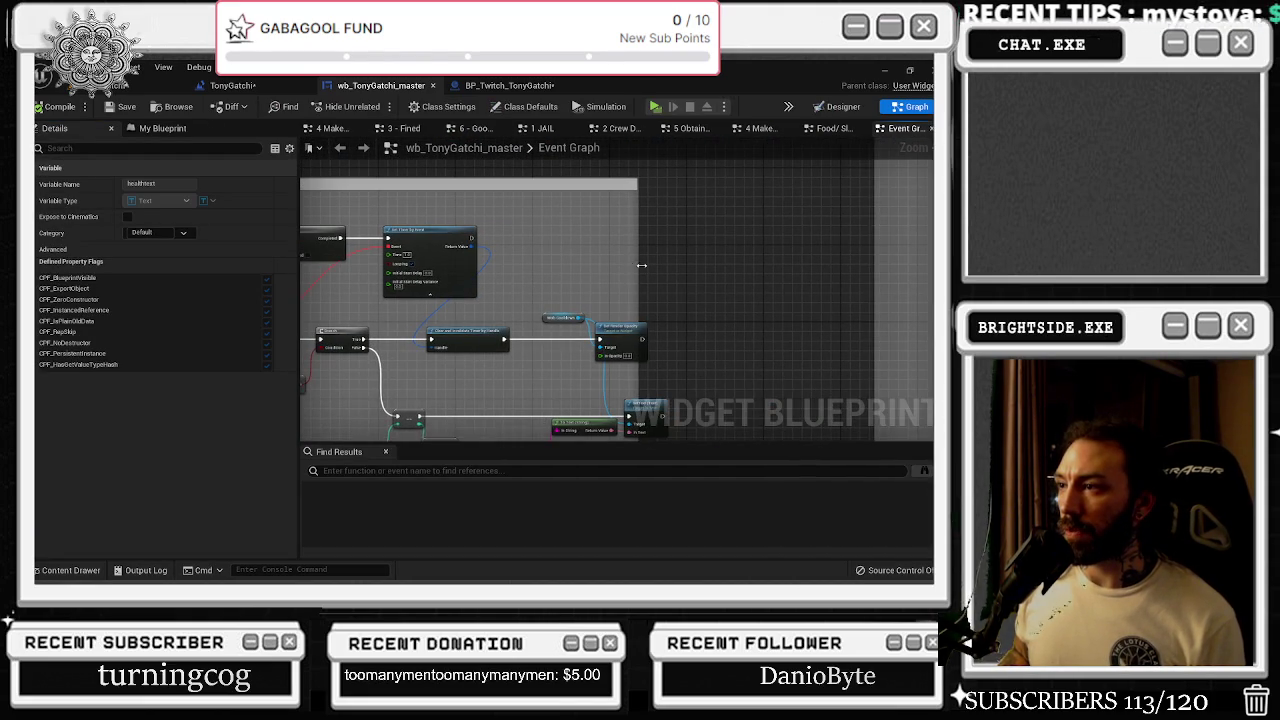
mouse_move(683, 288)
mouse_down()
mouse_move(793, 251)
mouse_move(783, 215)
mouse_up()
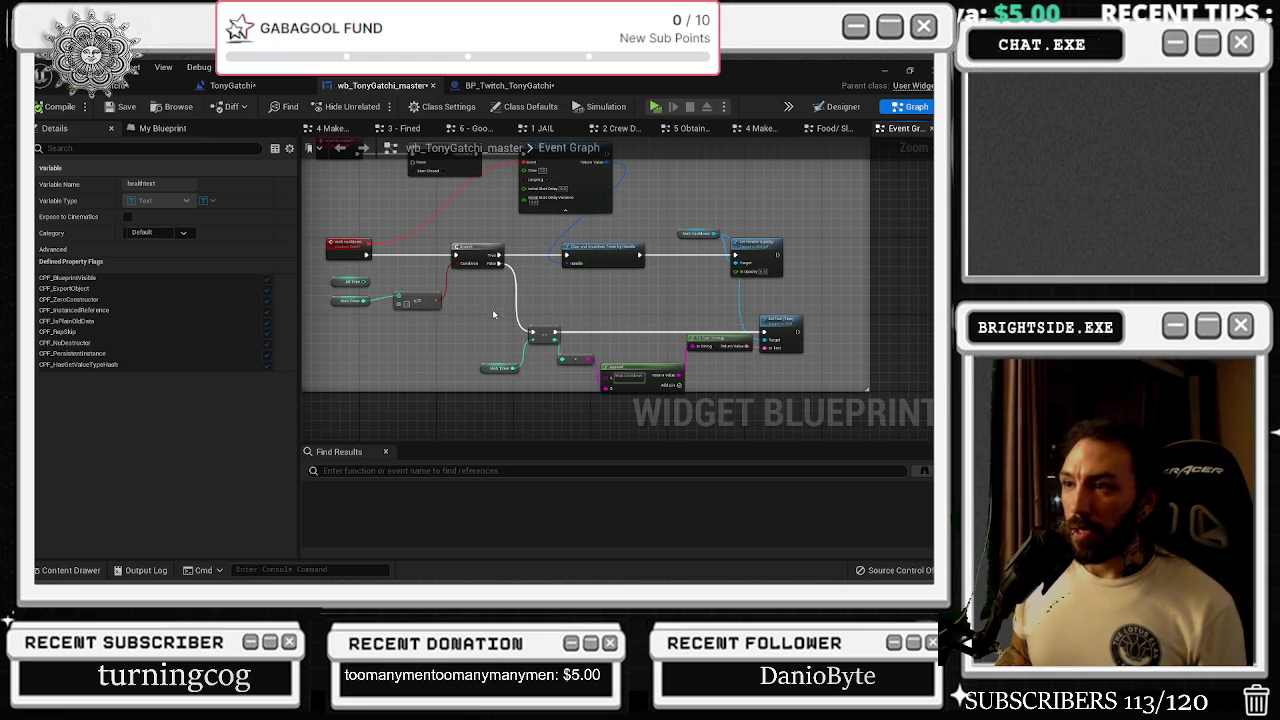
drag(494, 311, 536, 323)
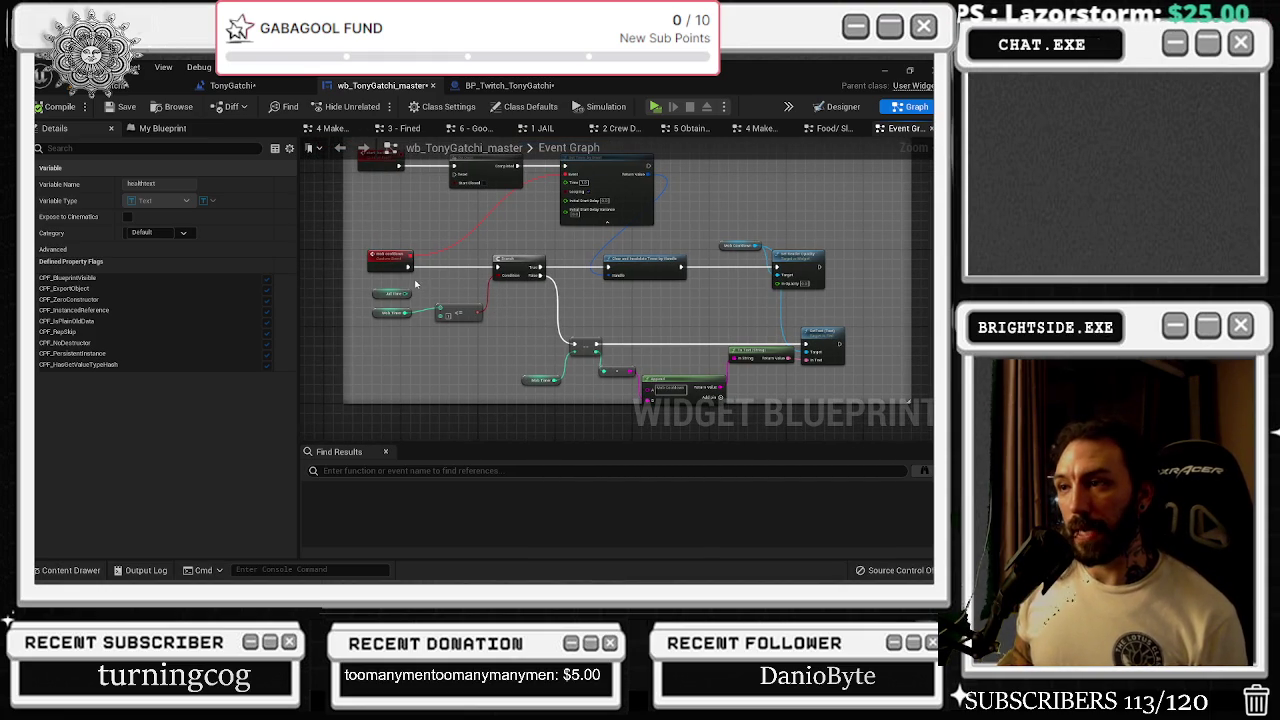
key(ctrl+a)
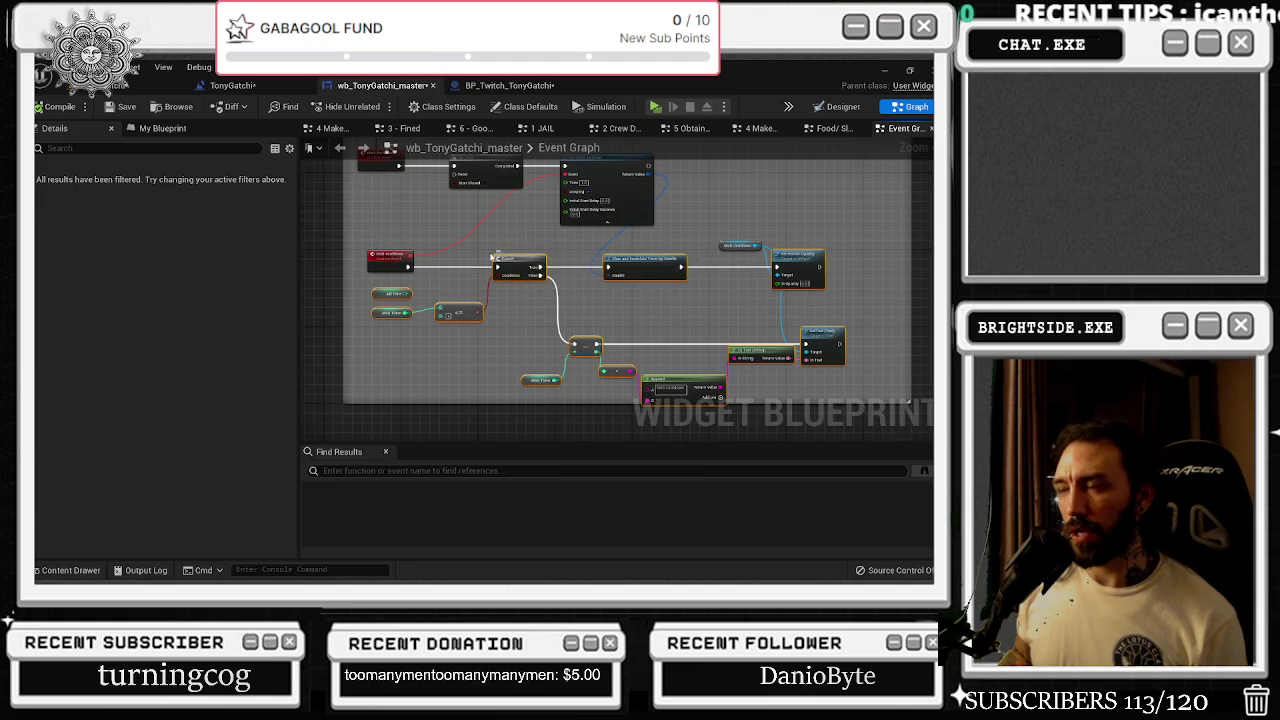
drag(340, 230, 460, 267)
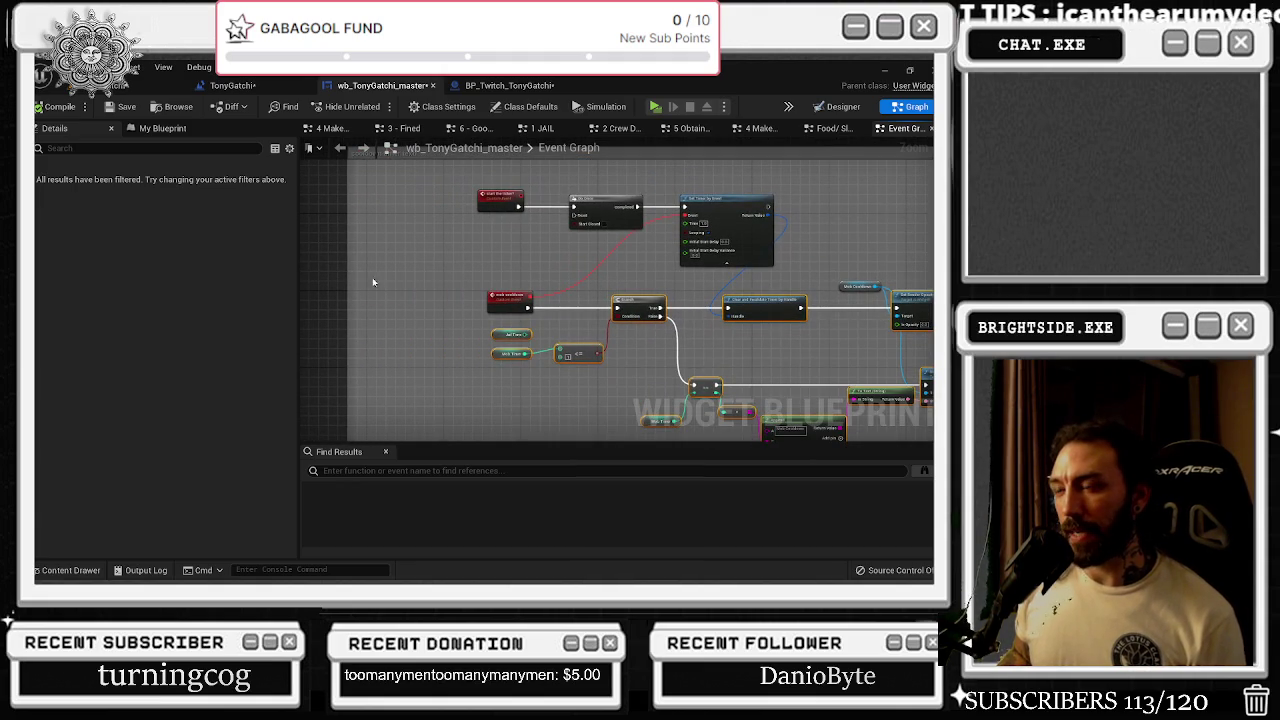
drag(509, 302, 394, 300)
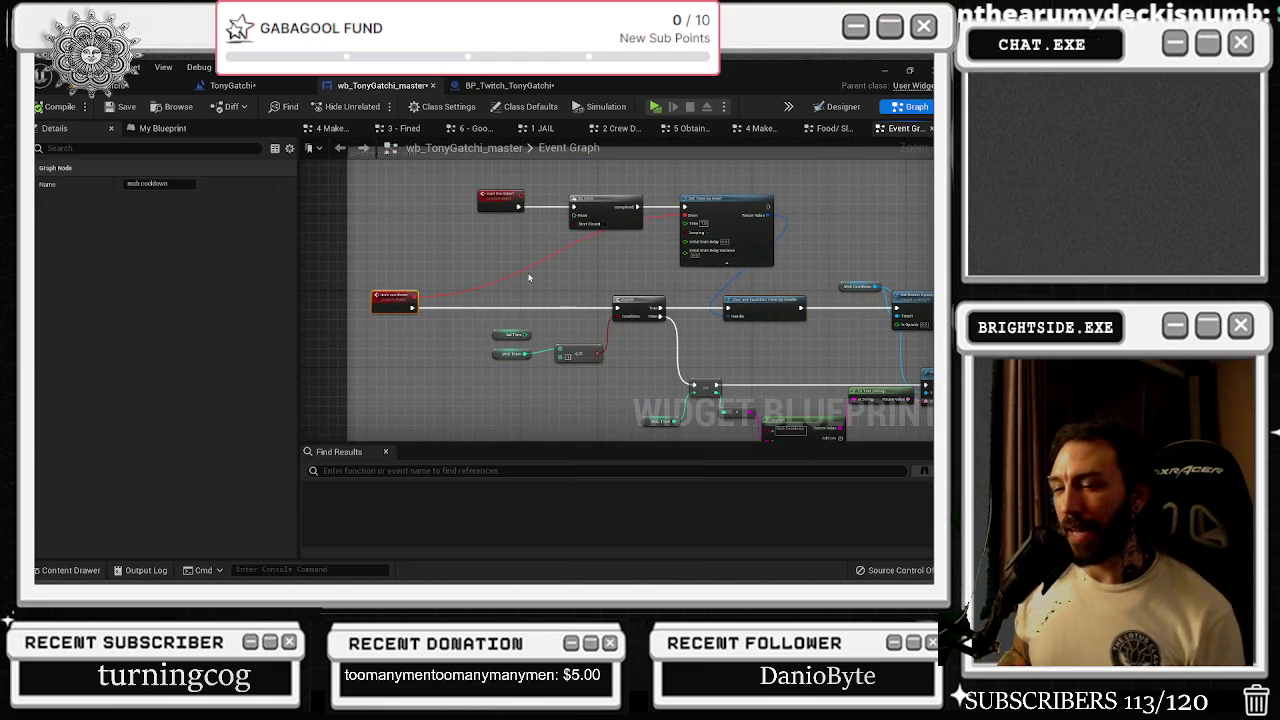
scroll(581, 343, up, 2)
scroll(544, 338, down, 2)
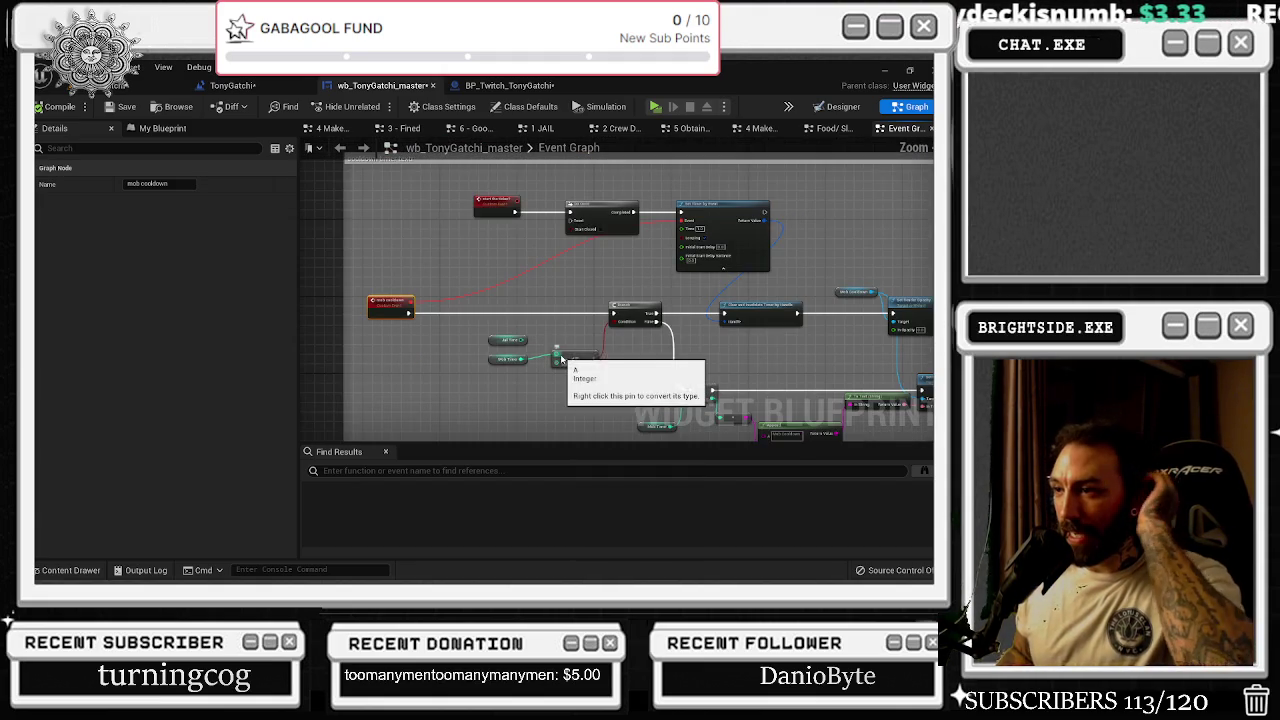
click(160, 130)
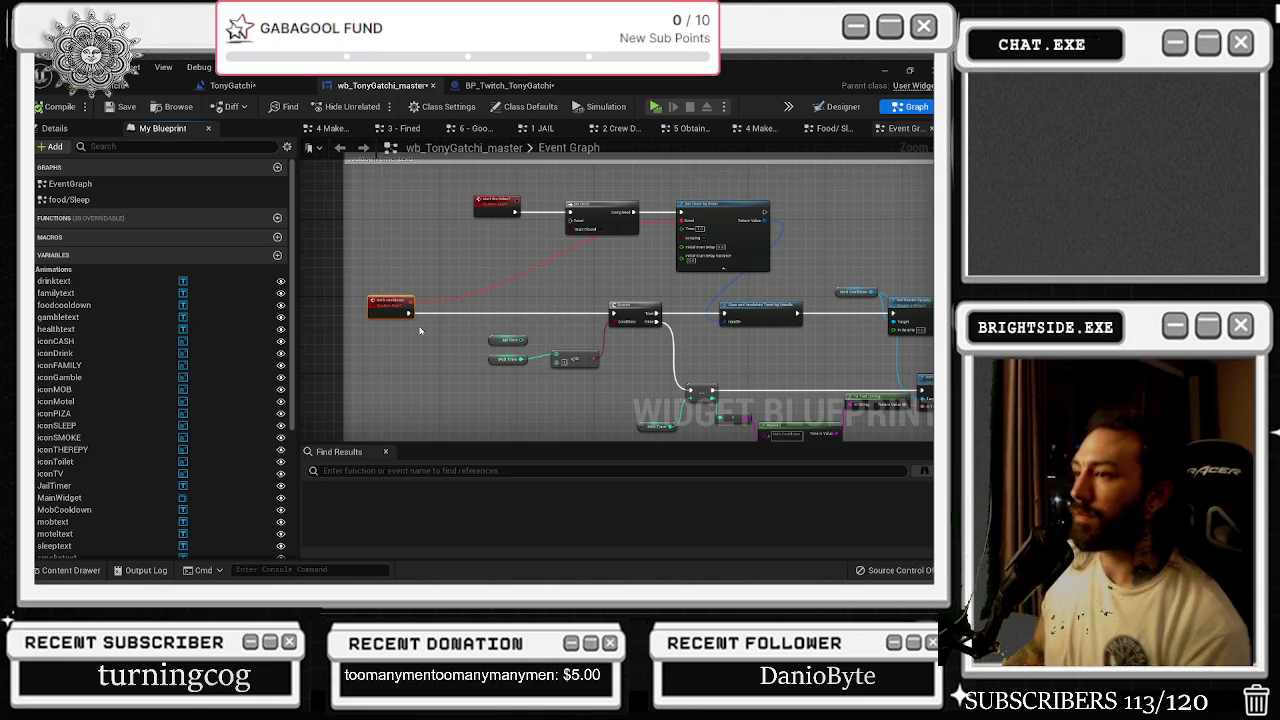
- Box-select the mob cooldown nodes and wrap them in a comment box
mouse_move(386, 251)
mouse_down()
mouse_move(429, 277)
mouse_move(883, 380)
mouse_up()
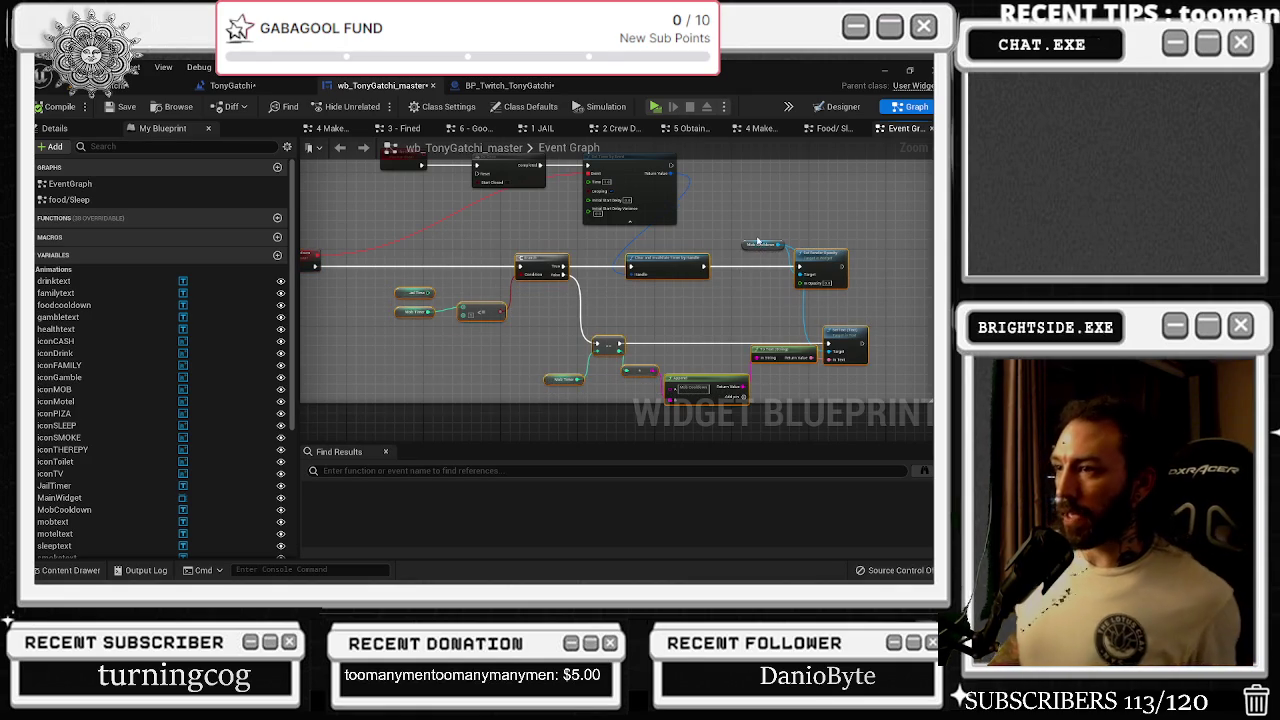
key(c)
scroll(637, 324, down, 4)
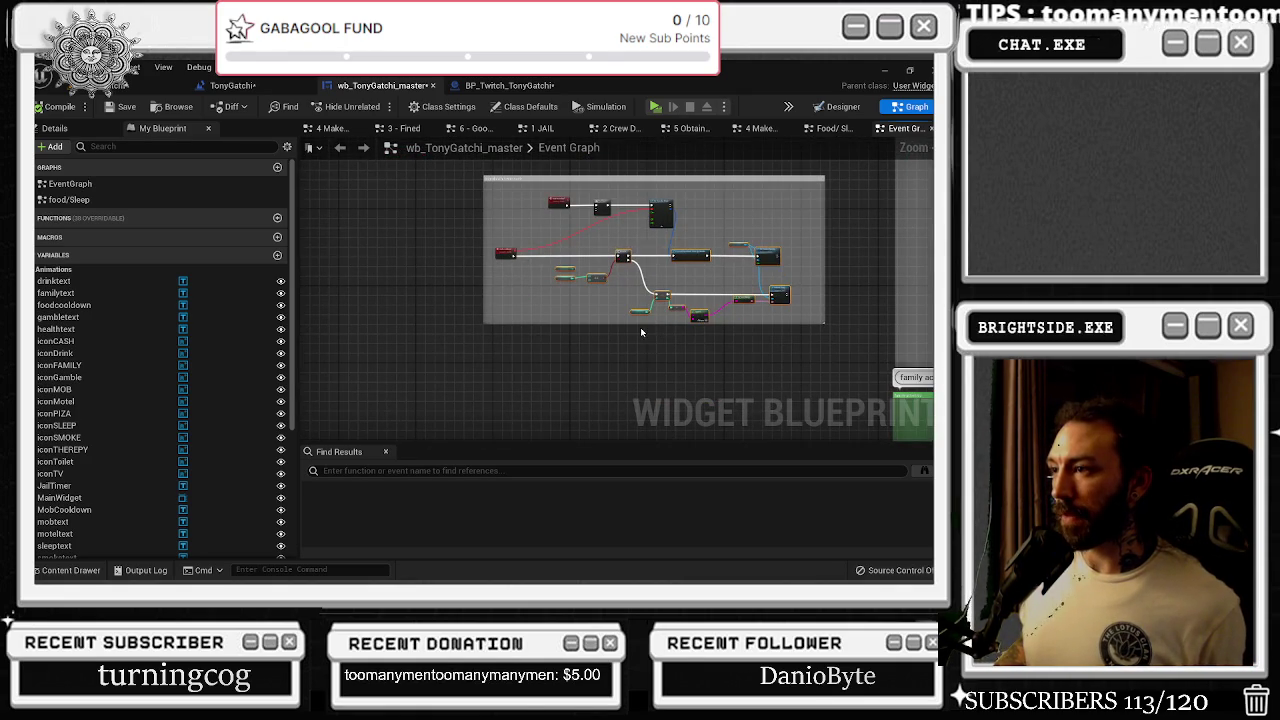
scroll(567, 248, up, 5)
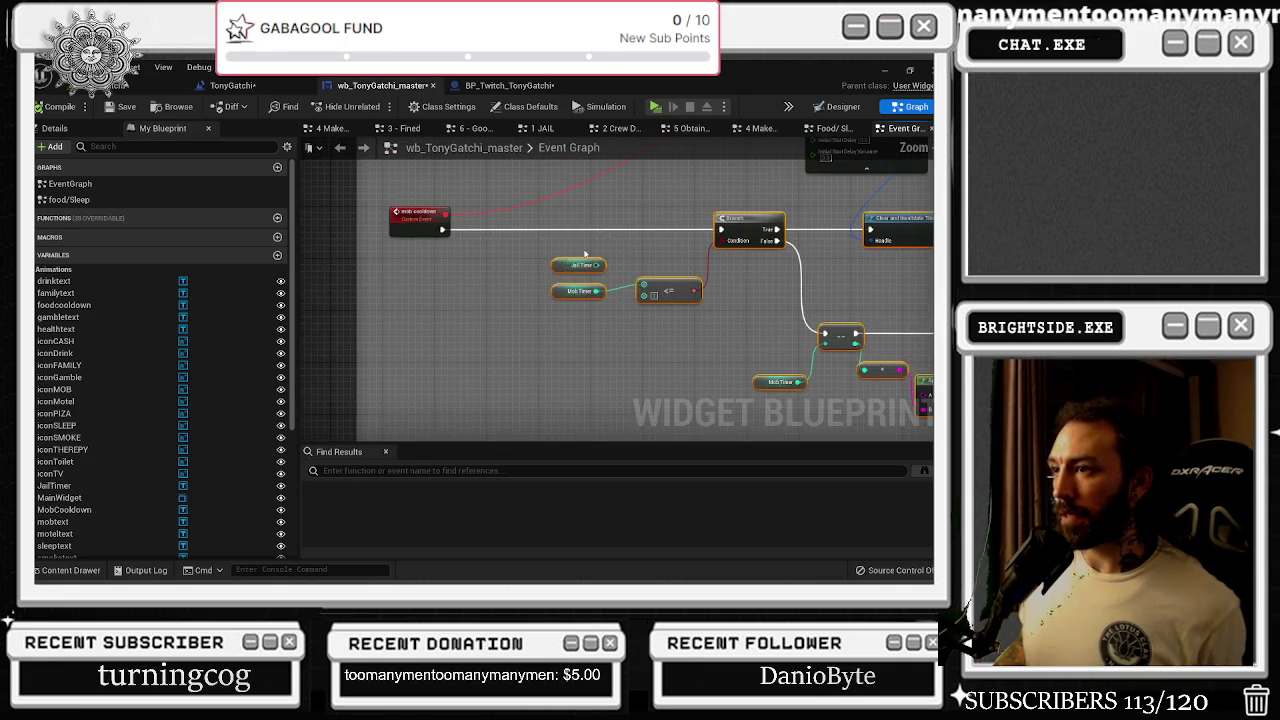
scroll(617, 253, down, 3)
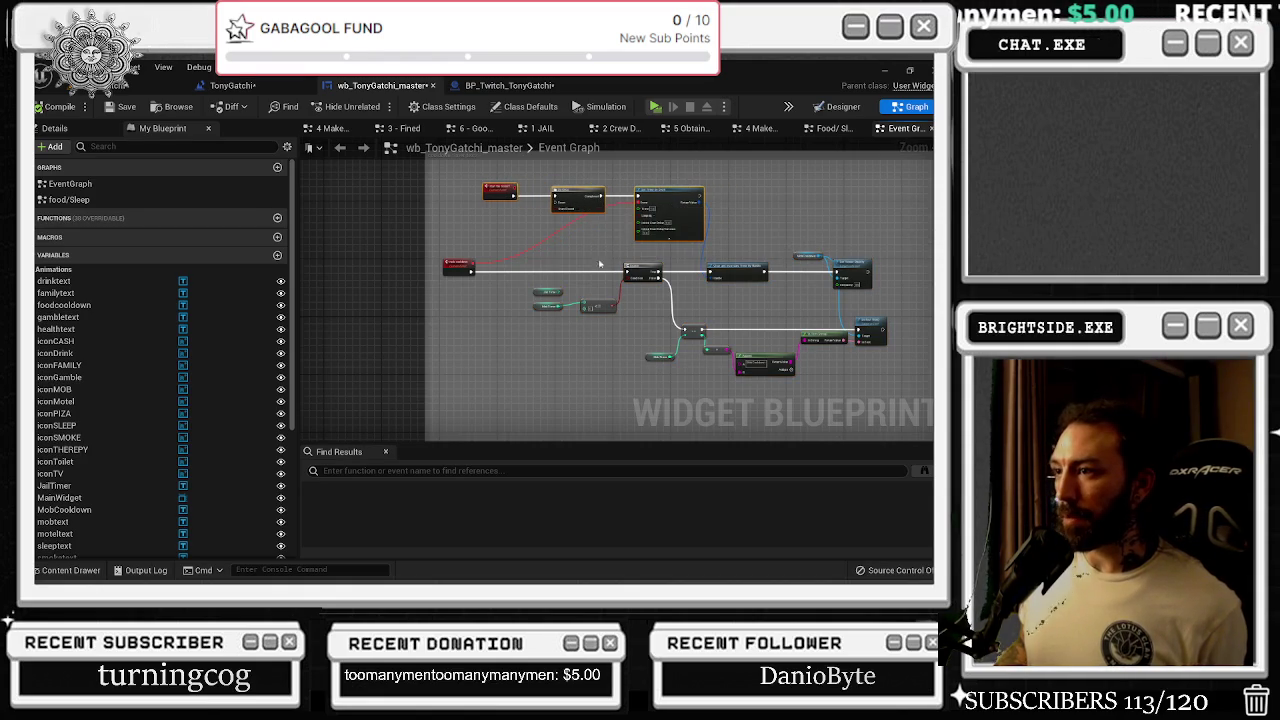
scroll(587, 305, up, 3)
- Move the Jail Time, Mob Timer and <= comparison nodes lower in the graph
mouse_move(468, 276)
mouse_down()
mouse_move(645, 318)
mouse_move(652, 349)
mouse_up()
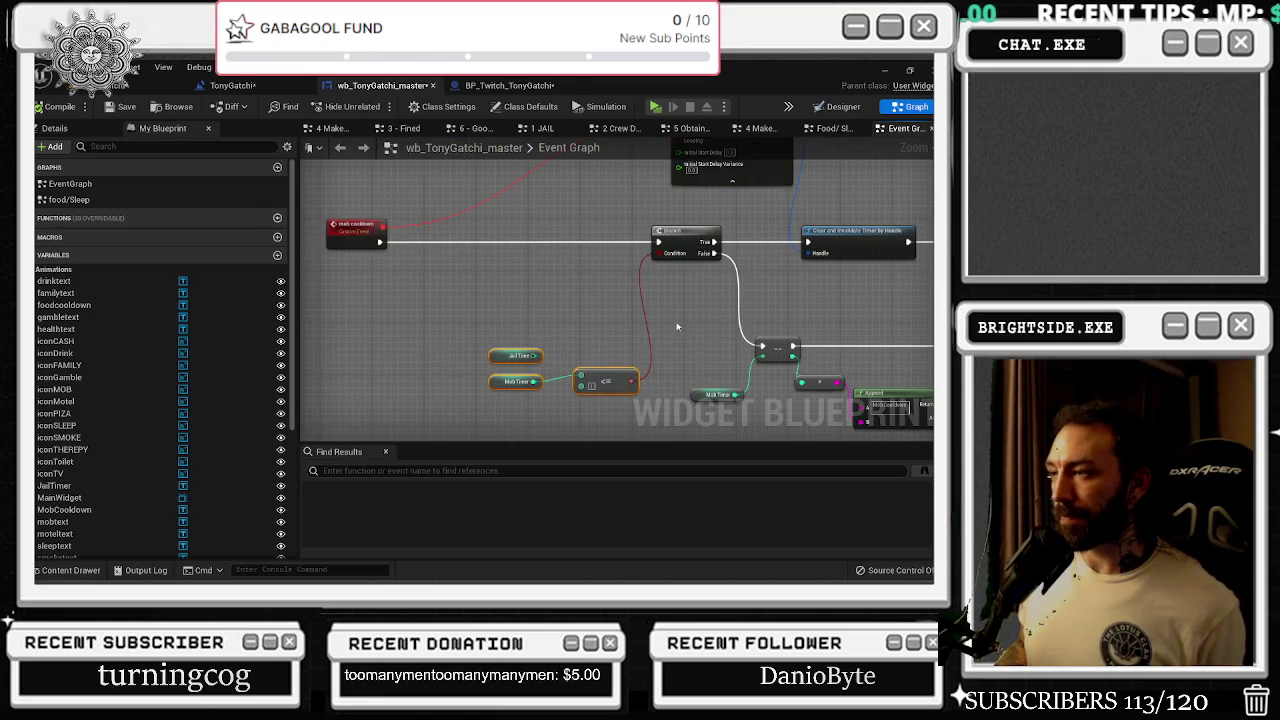
drag(705, 312, 653, 318)
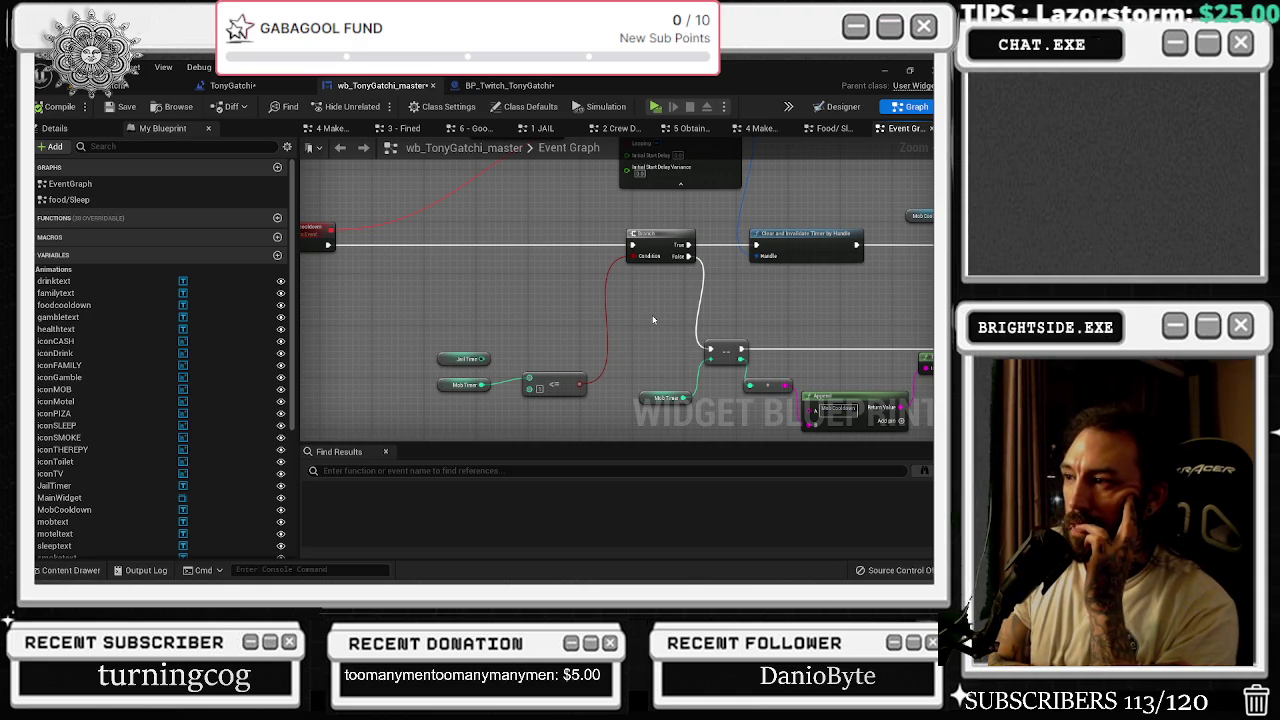
mouse_move(656, 317)
mouse_down()
mouse_move(565, 268)
mouse_move(555, 226)
mouse_up()
scroll(150, 350, down, 5)
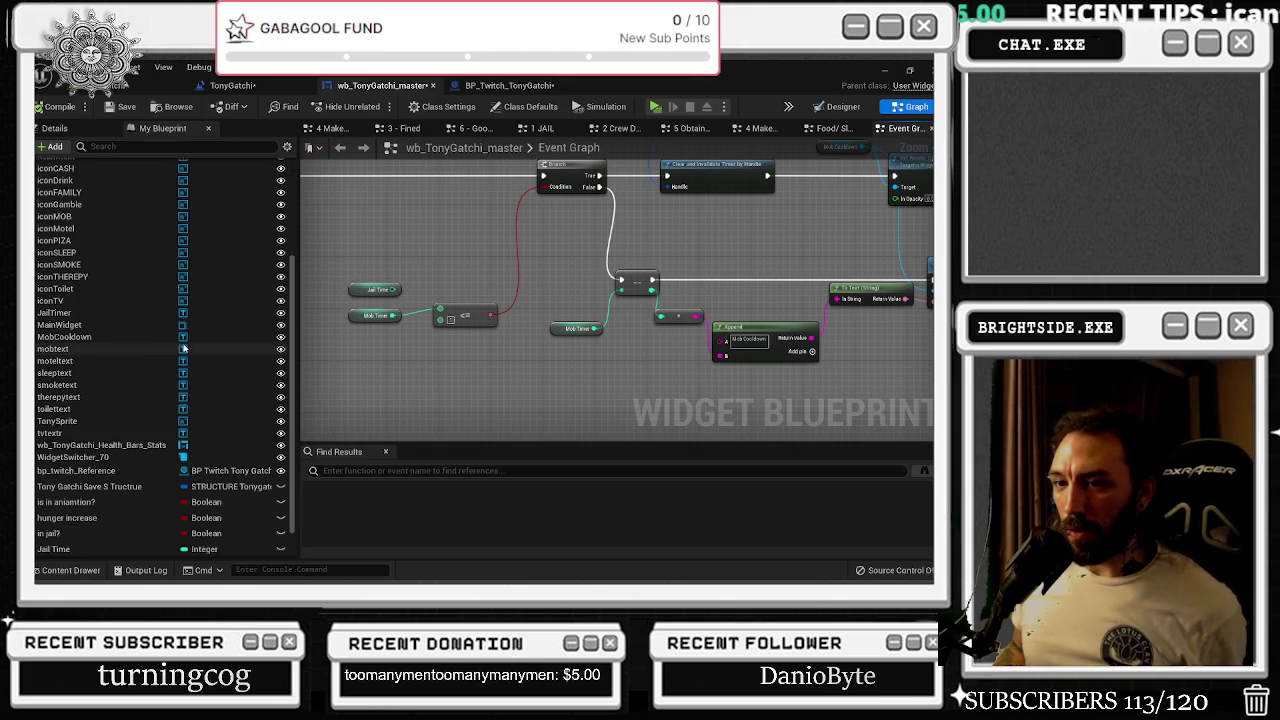
drag(335, 272, 410, 328)
drag(438, 350, 628, 350)
shift+click(655, 315)
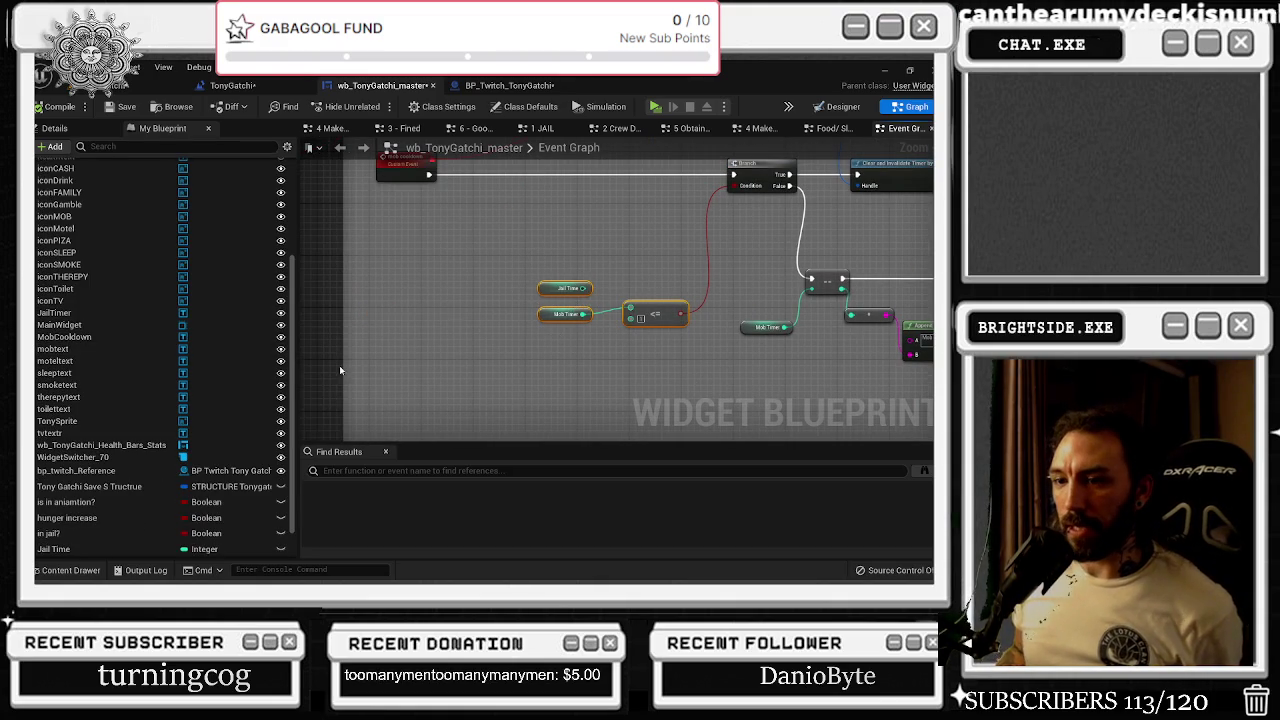
scroll(120, 375, down, 2)
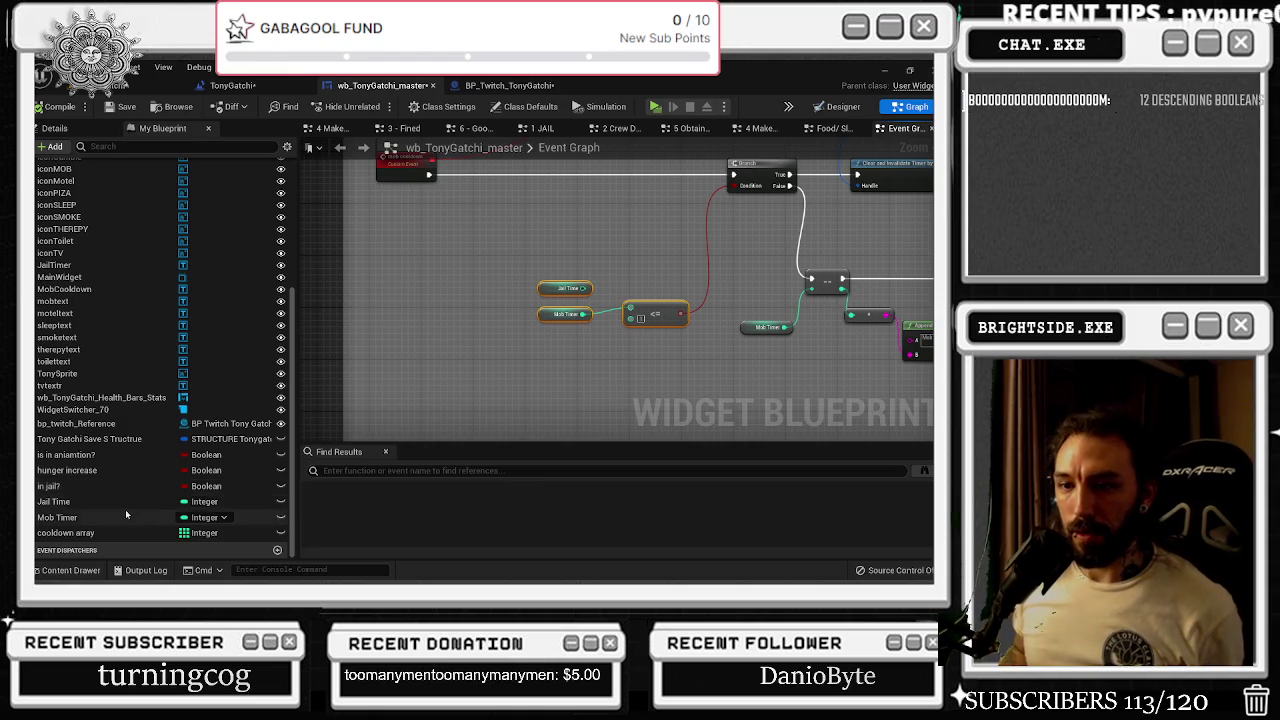
- Duplicate the Mob Timer variable as 'Food Timer', then return to the Designer
click(82, 518)
right_click(82, 518)
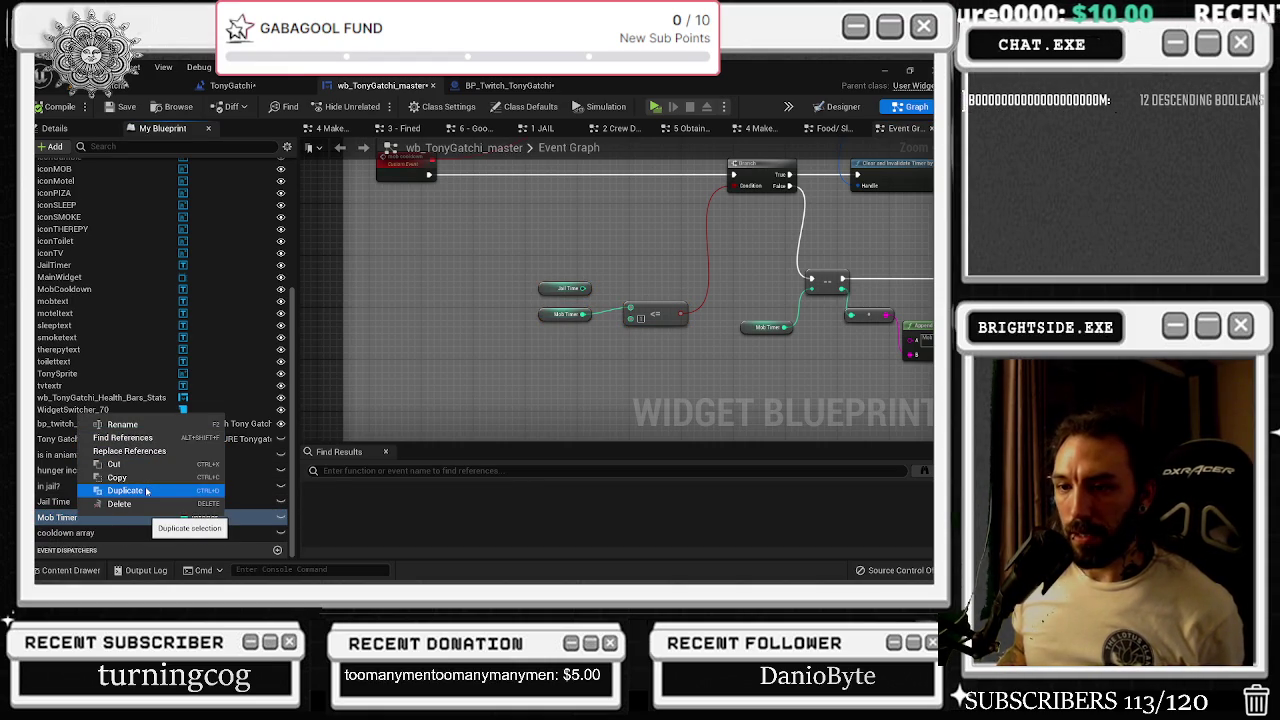
click(146, 490)
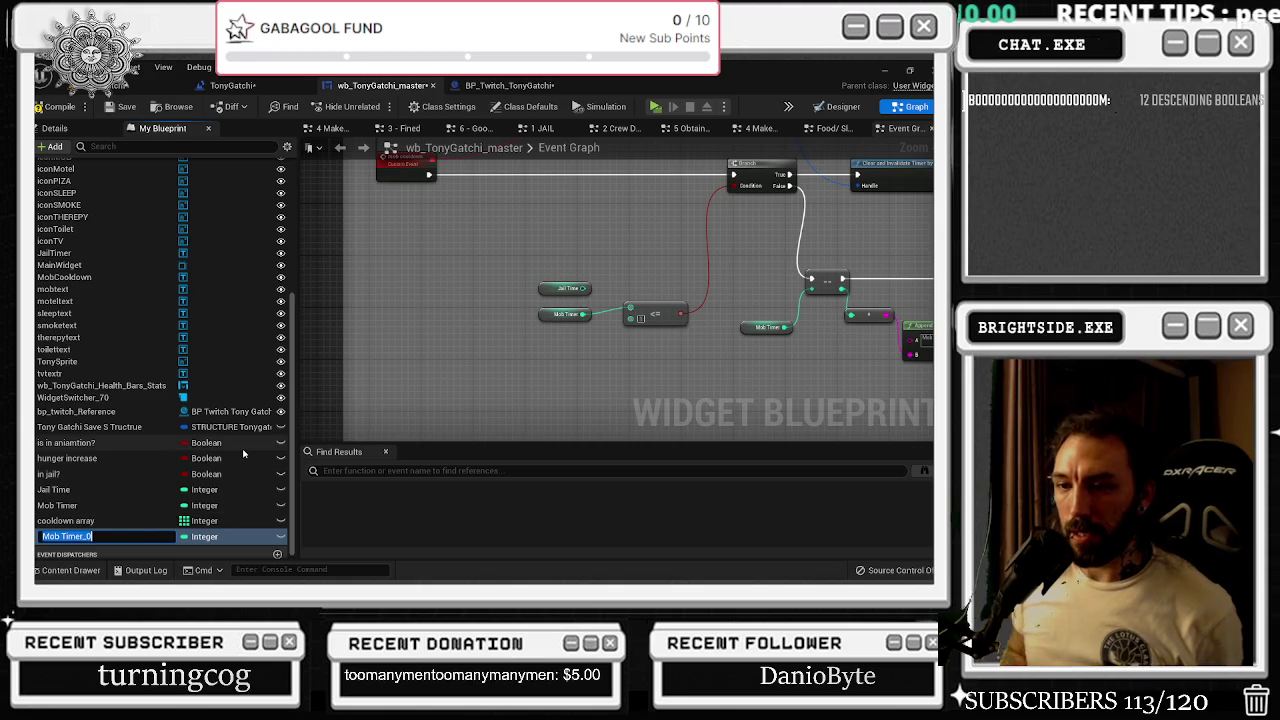
key(End)
key(BackSpace)
key(BackSpace)
key(BackSpace)
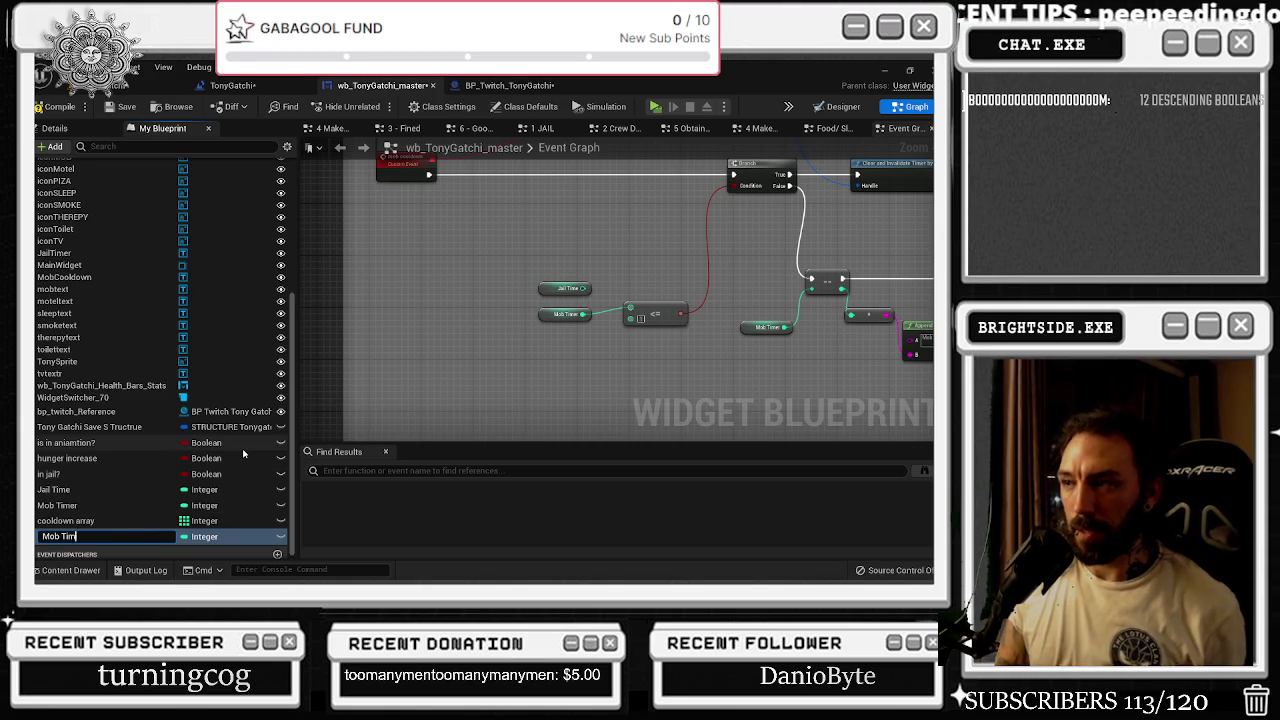
key(BackSpace)
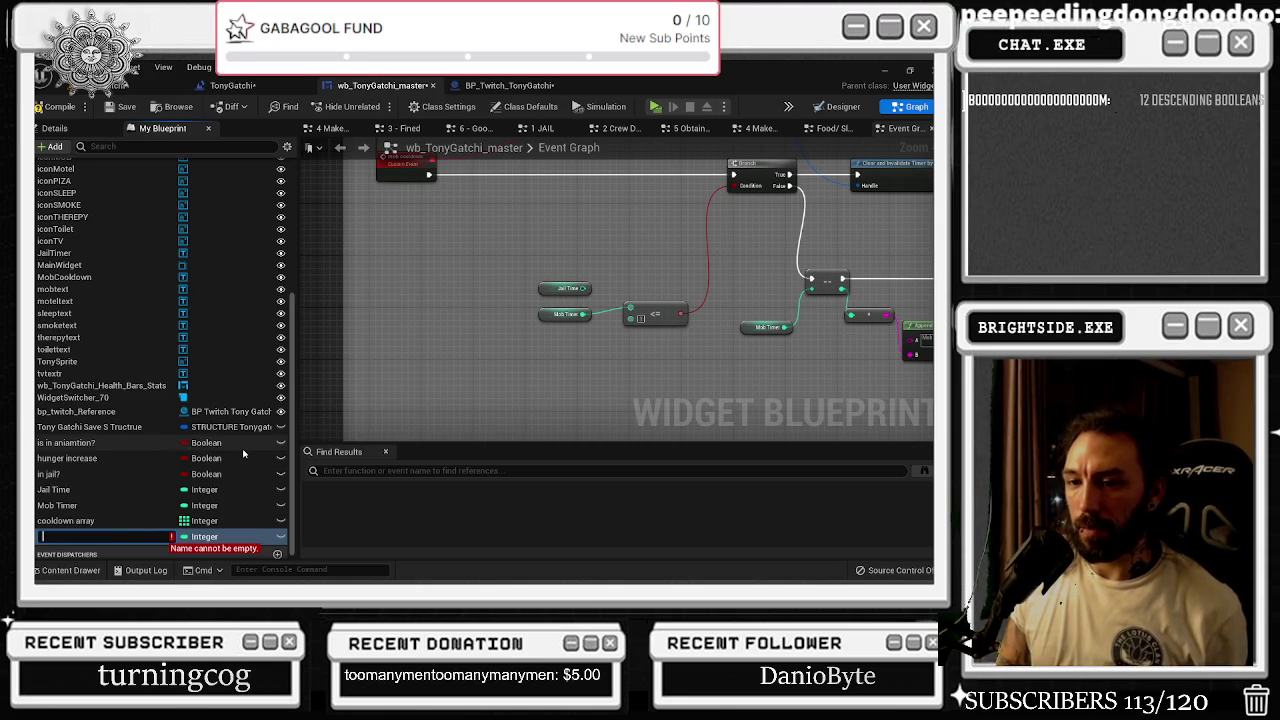
text(Food)
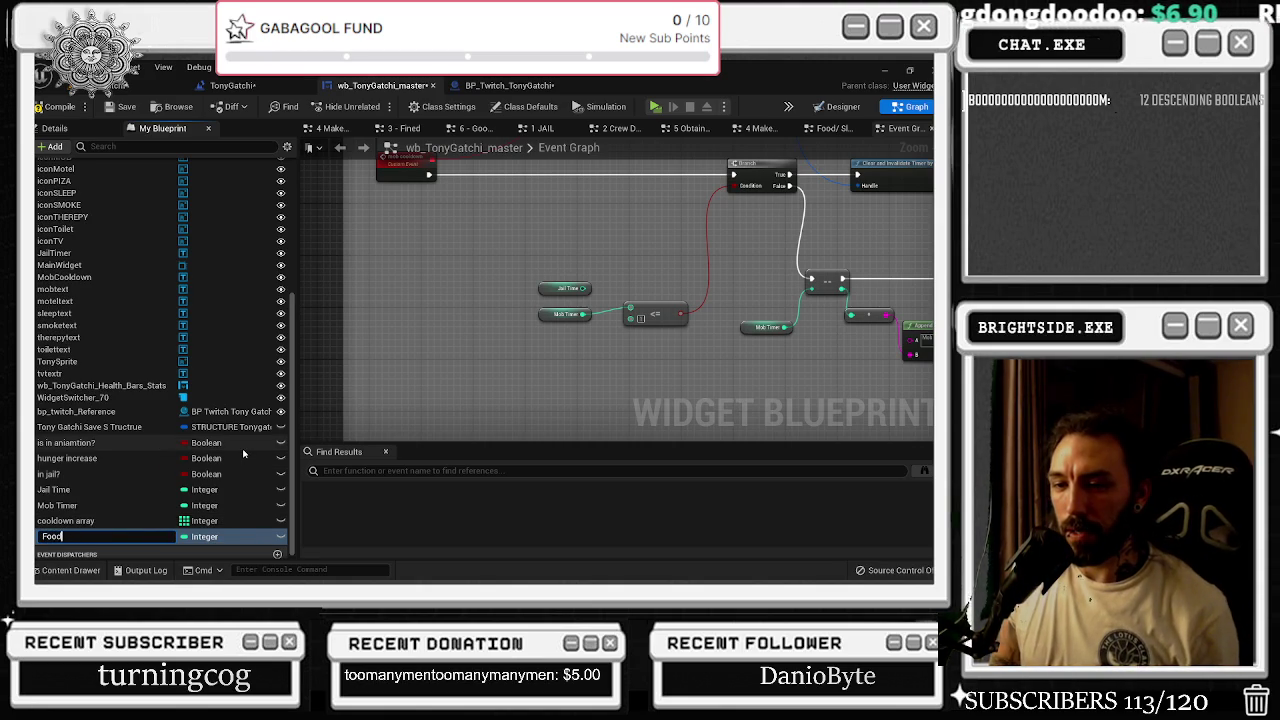
text( Timer)
key(Return)
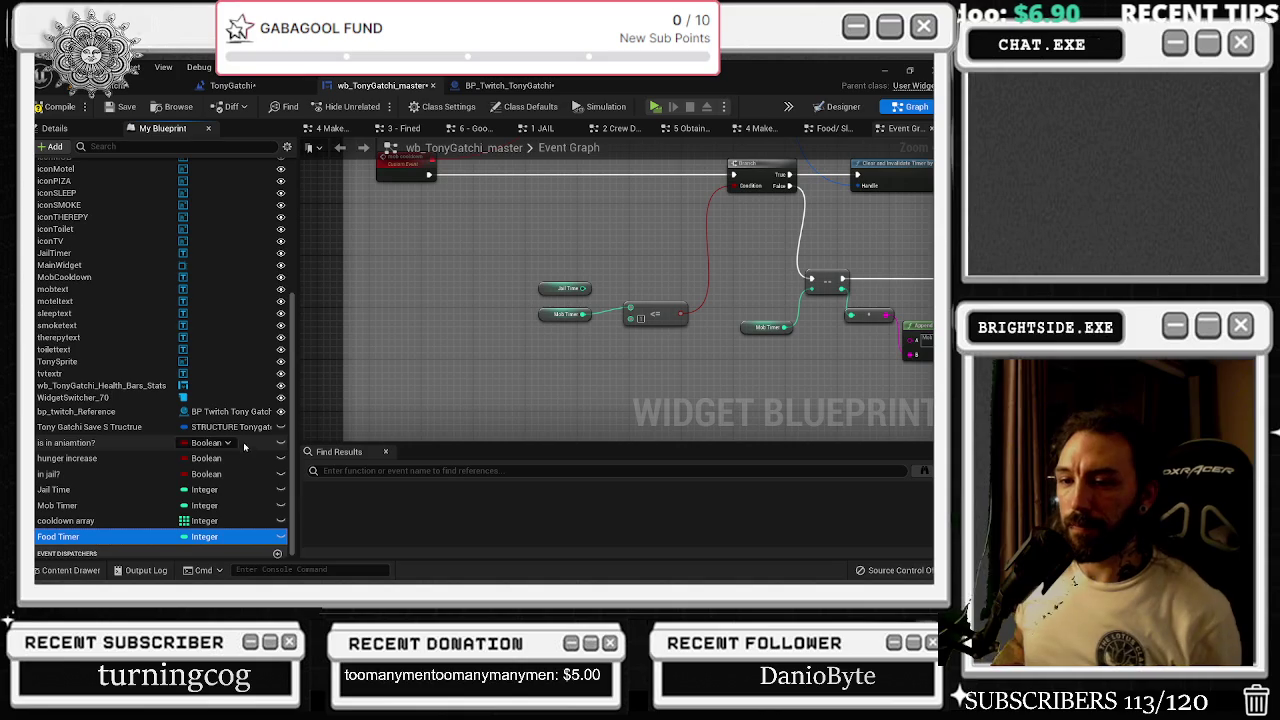
click(815, 105)
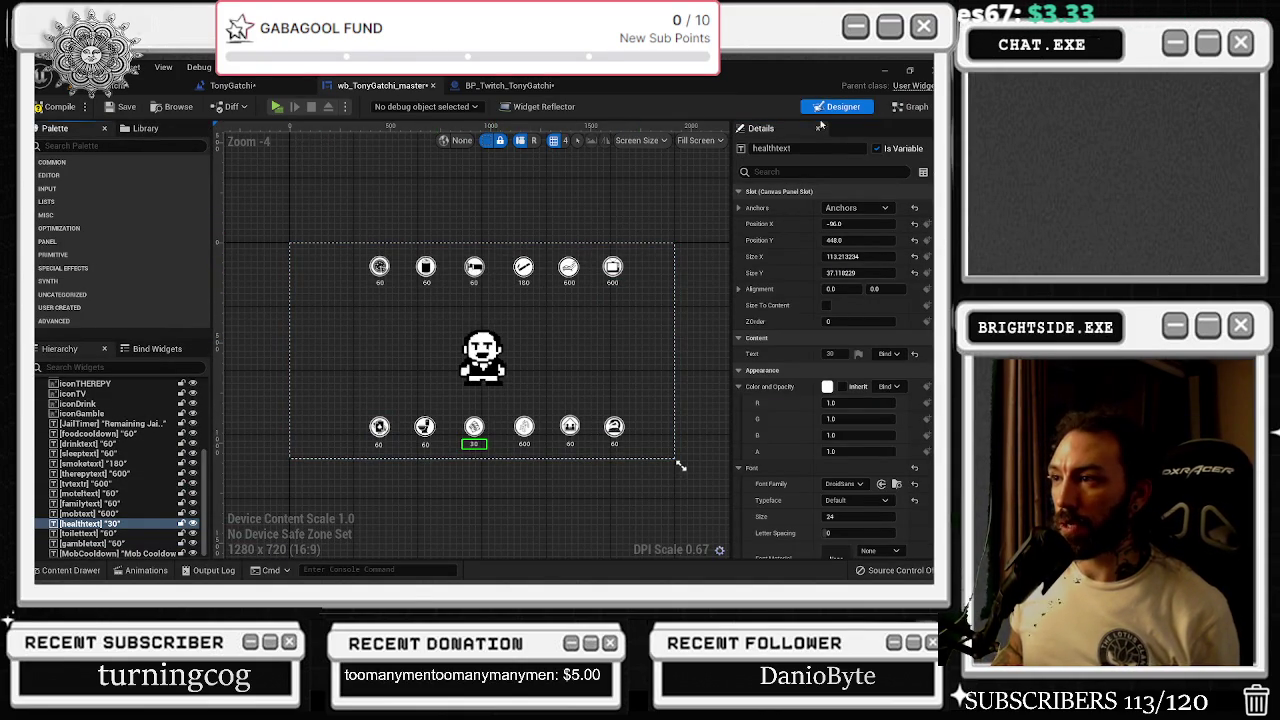
- Duplicate Food Timer and rename the copy 'drink Timer'
click(910, 106)
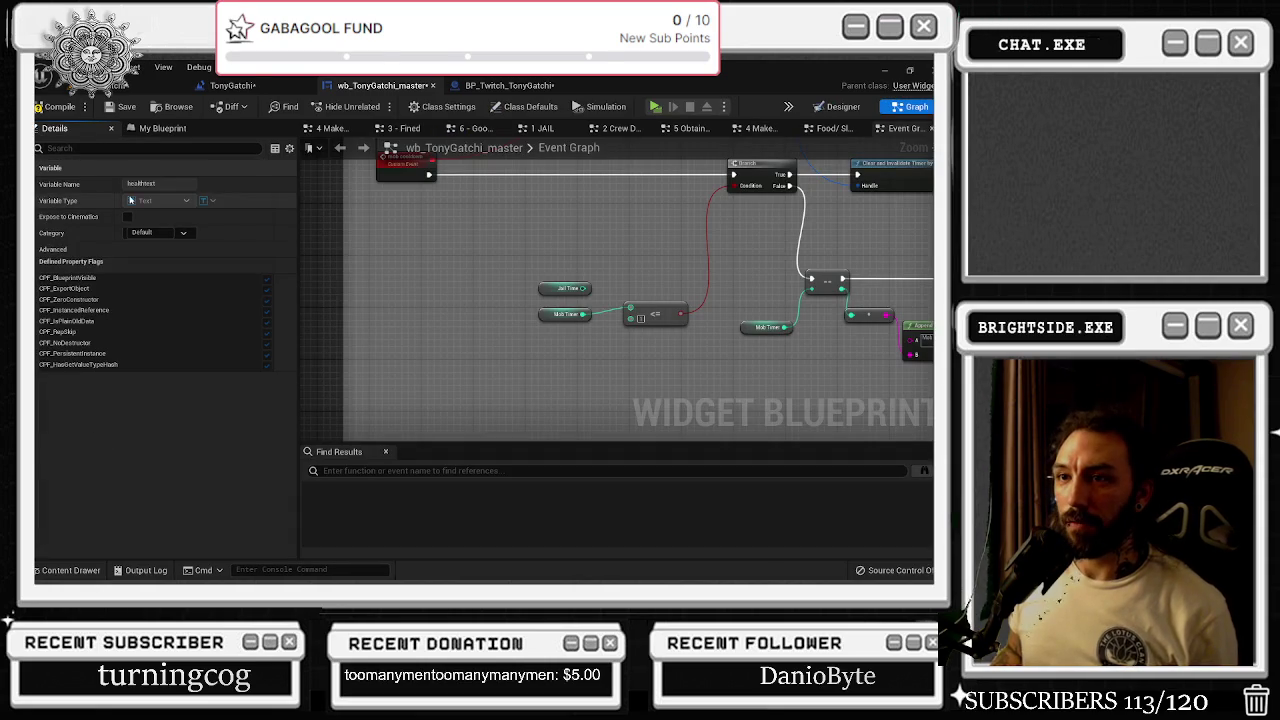
click(162, 128)
scroll(110, 420, down, 5)
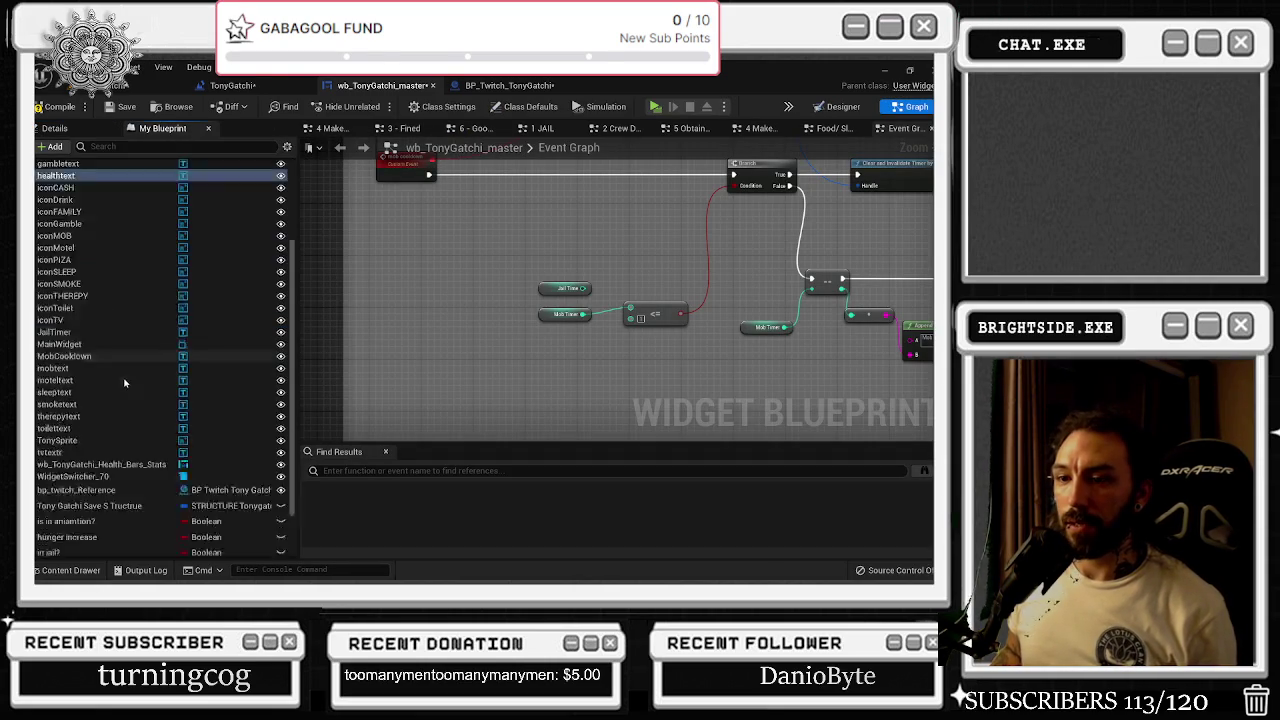
right_click(61, 535)
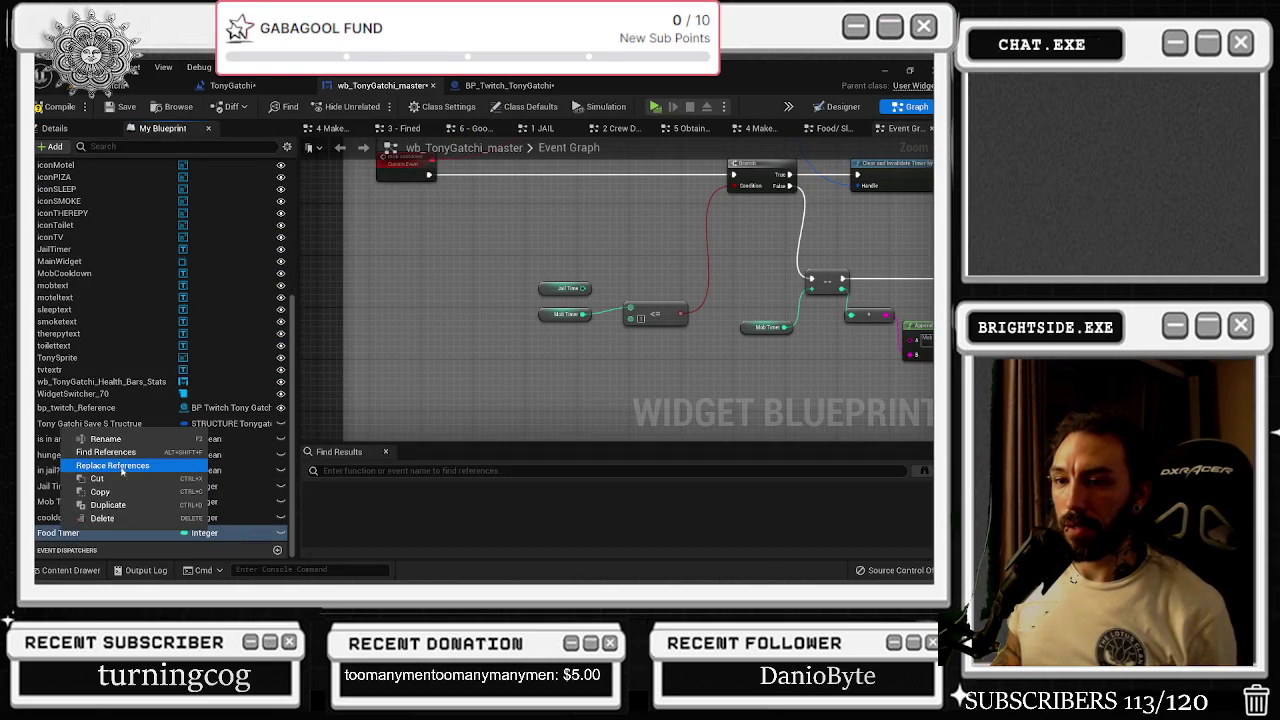
click(193, 514)
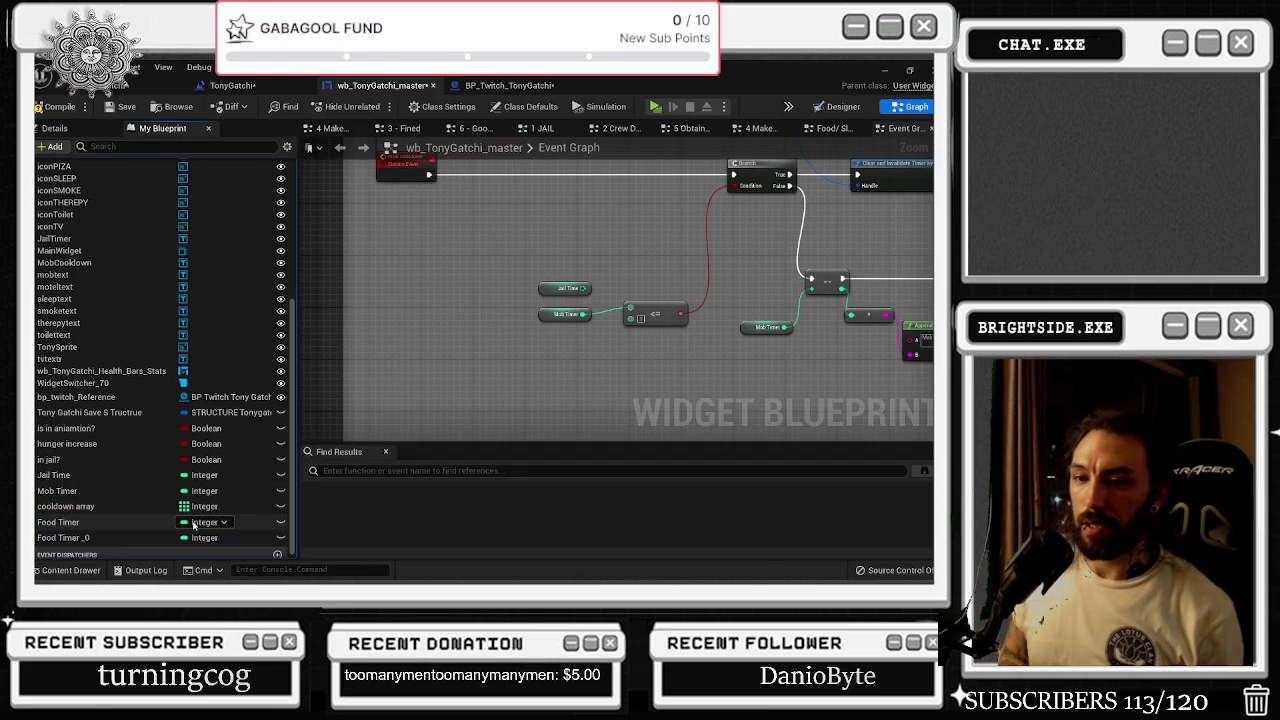
double_click(45, 538)
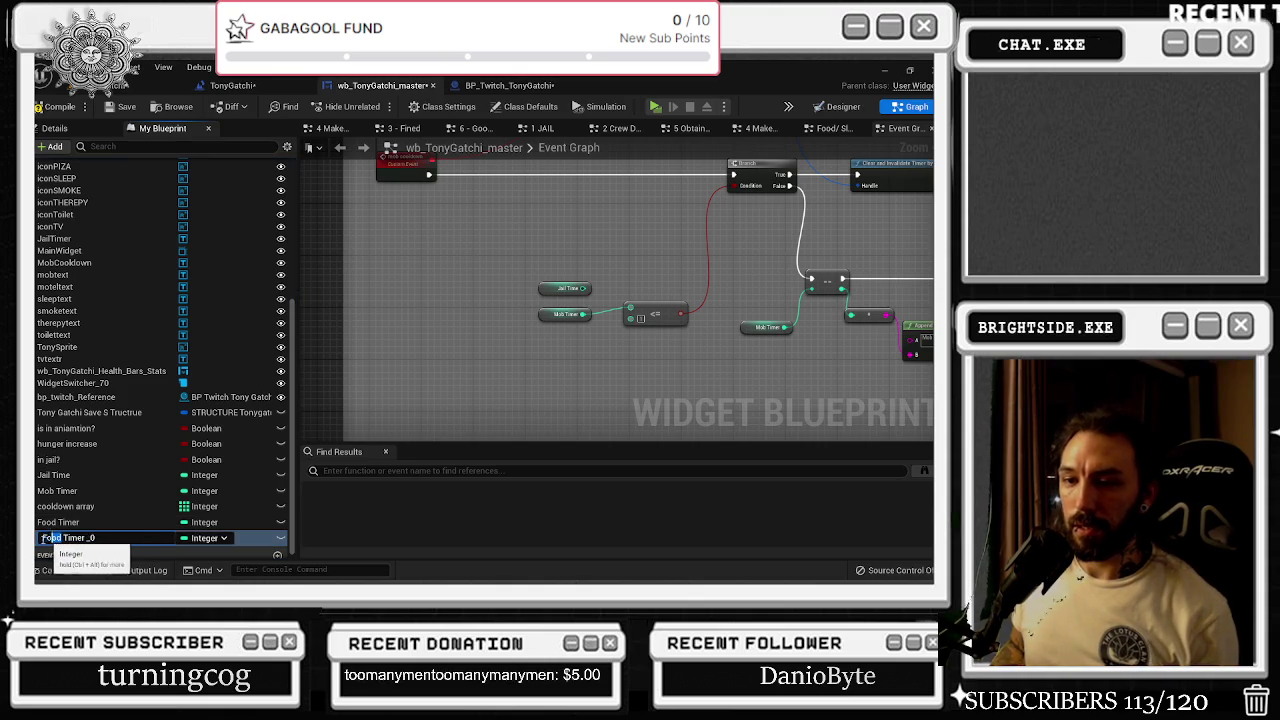
text(rink)
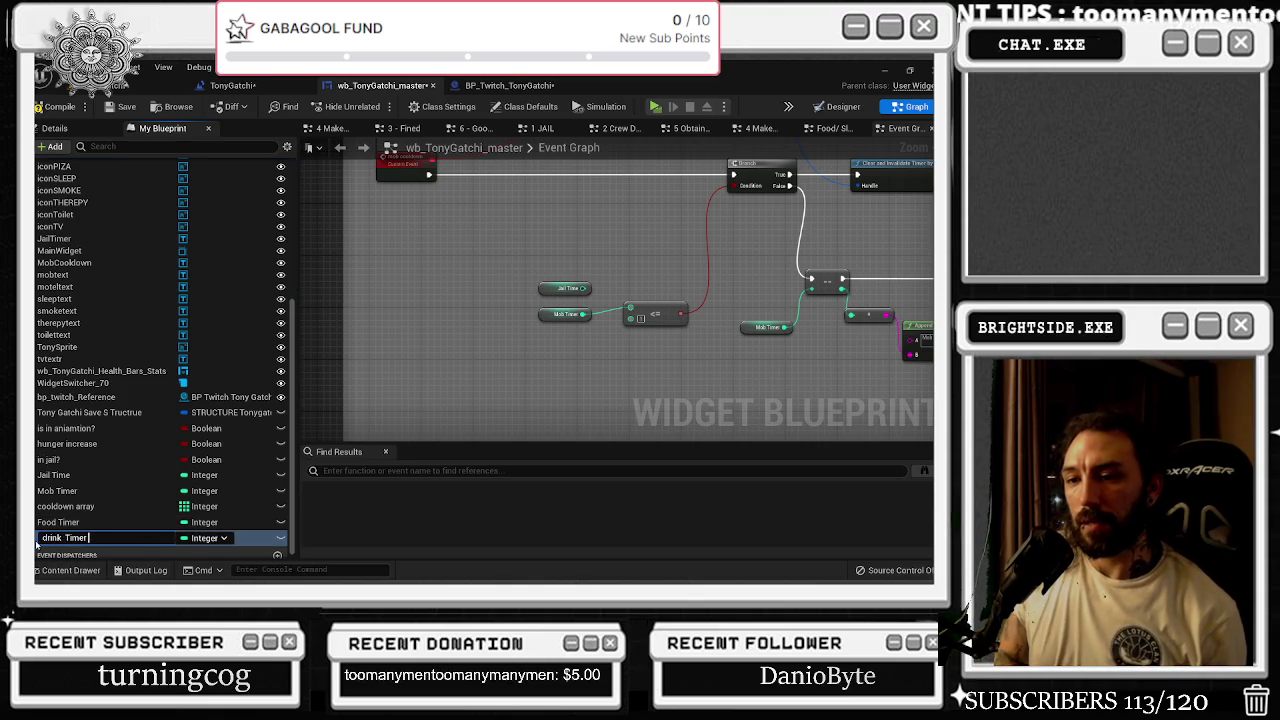
- Duplicate drink Timer and rename the copy 'smoke Timer'
right_click(112, 538)
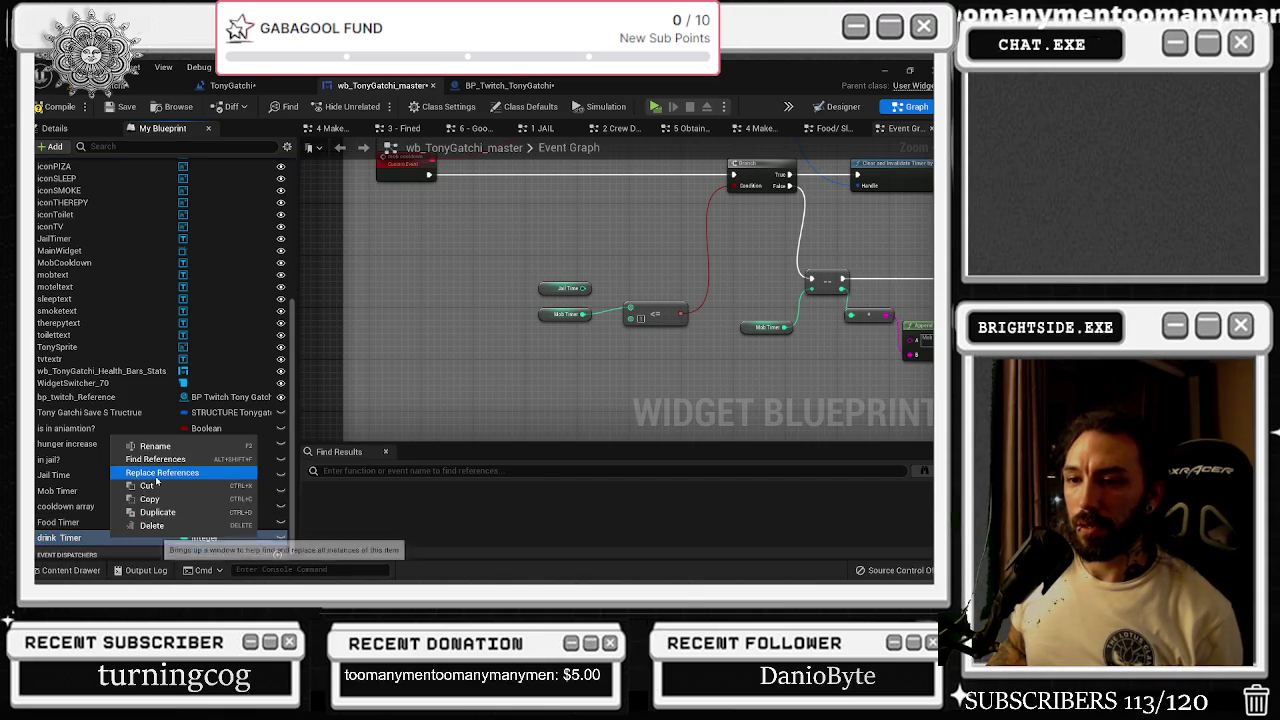
click(158, 512)
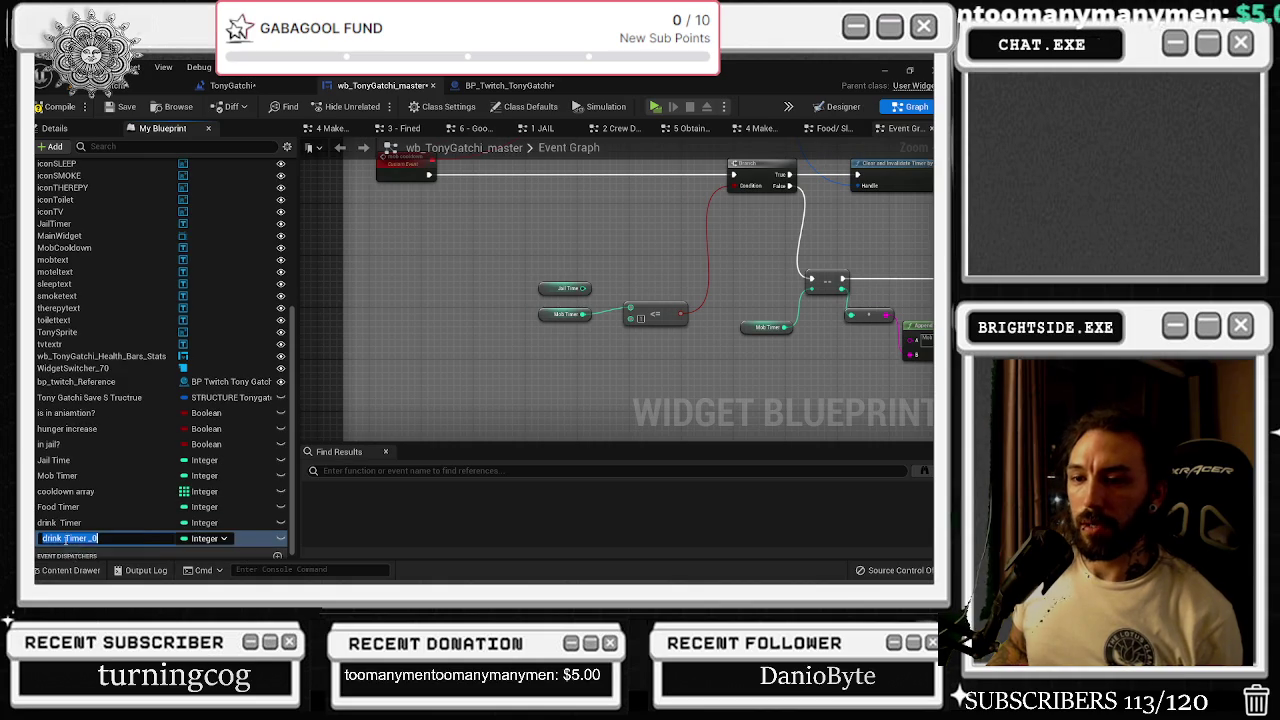
key(End)
key(BackSpace)
key(BackSpace)
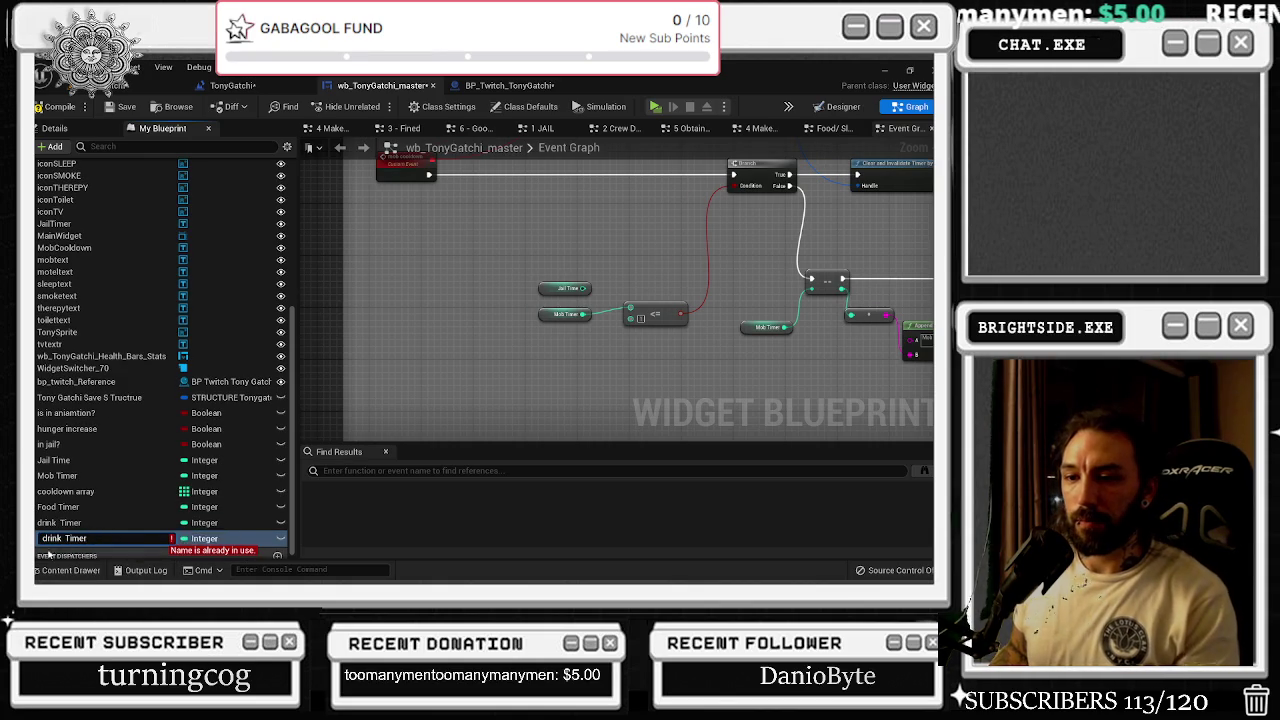
double_click(52, 538)
text(smoke)
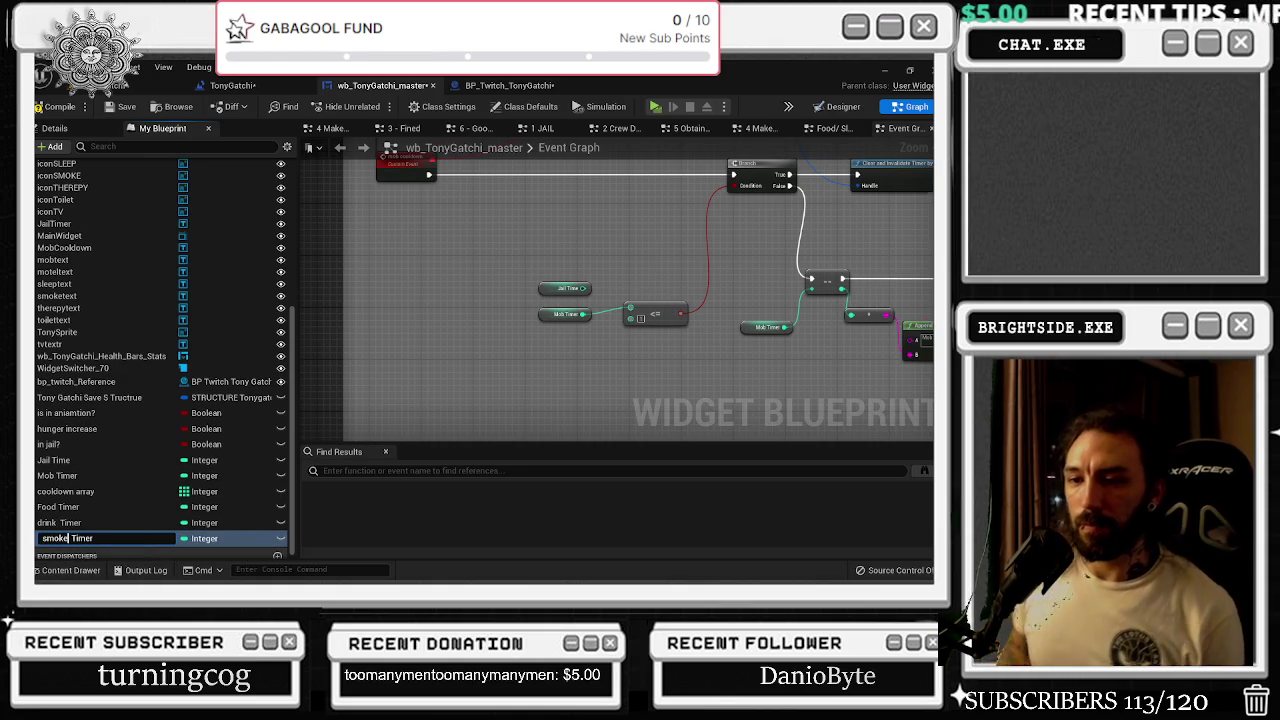
key(Return)
- Duplicate smoke Timer as 'Therapy Timer', then make another copy of Therapy Timer
right_click(90, 538)
click(183, 527)
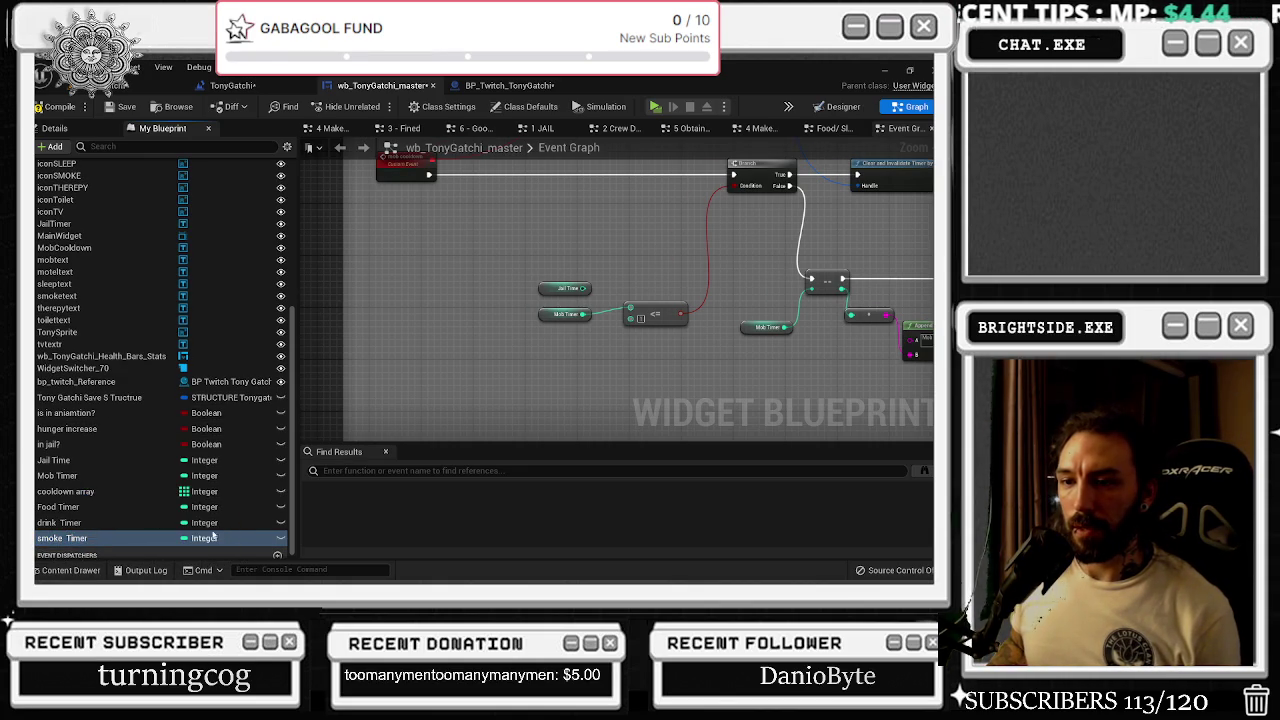
key(End)
key(BackSpace)
key(BackSpace)
key(BackSpace)
key(BackSpace)
text(Th)
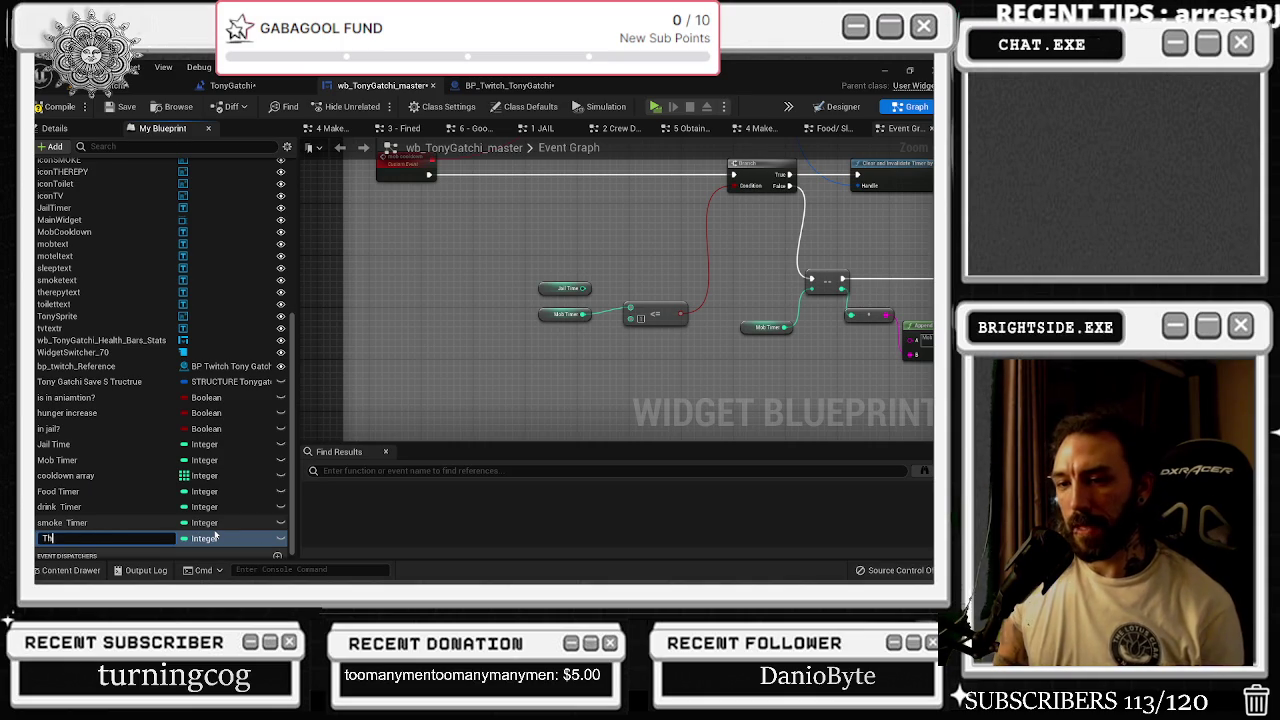
text(erapy Timer)
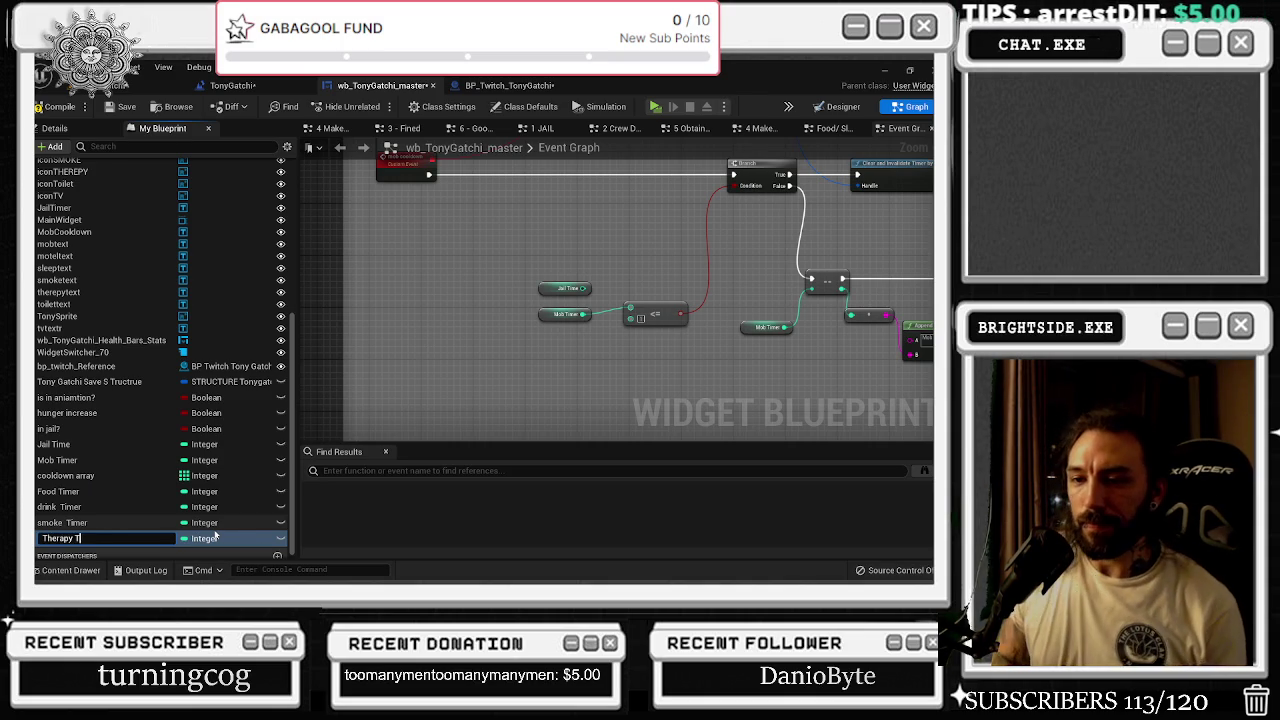
key(Return)
right_click(118, 538)
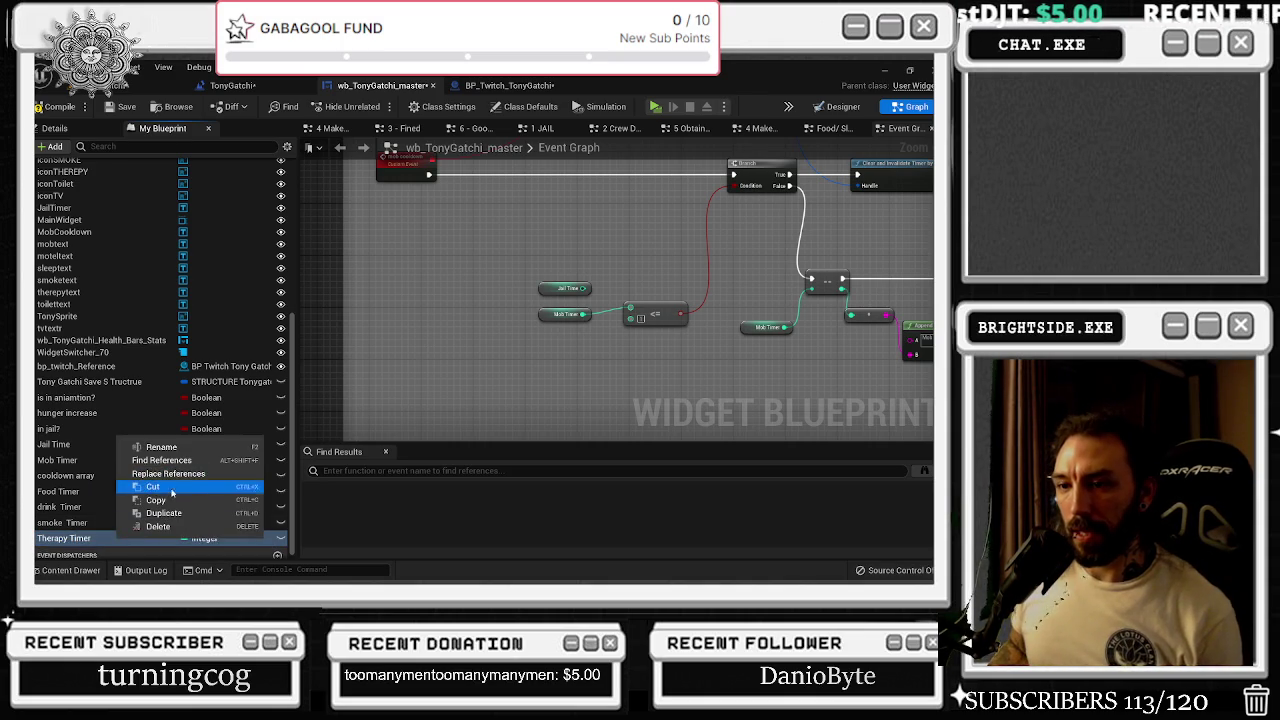
click(135, 507)
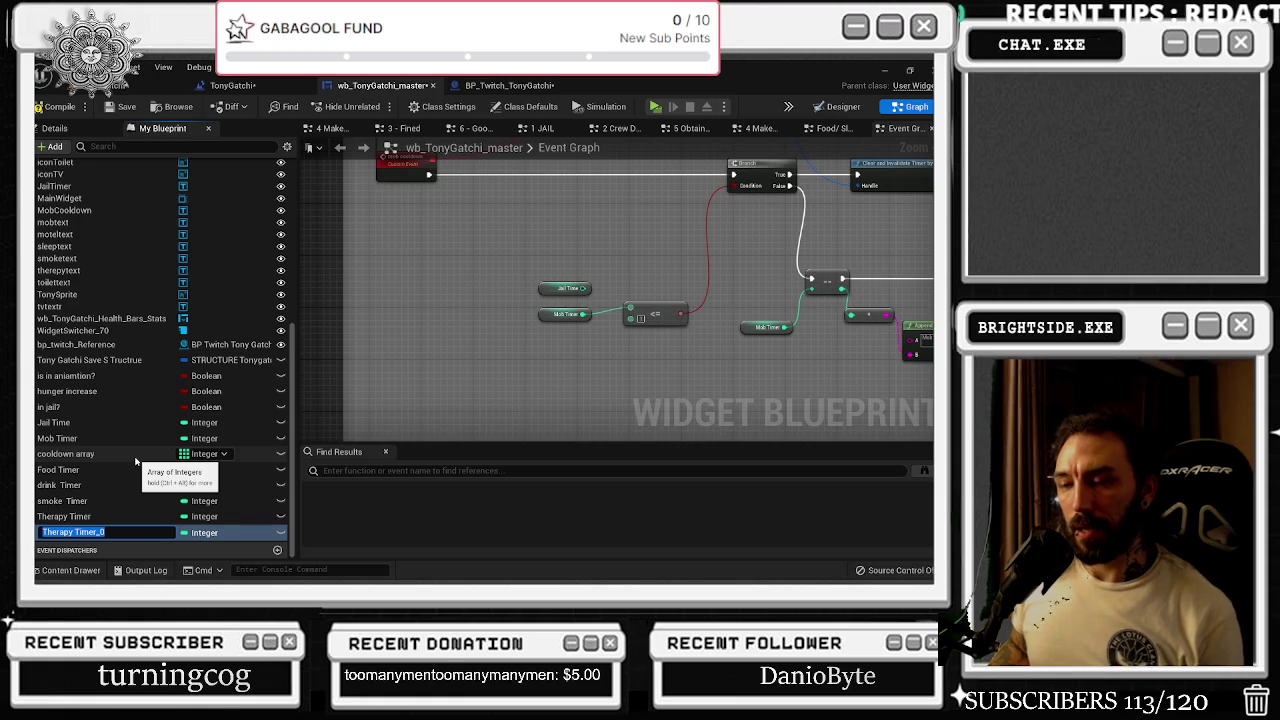
key(End)
key(BackSpace)
key(BackSpace)
key(BackSpace)
key(BackSpace)
key(BackSpace)
key(BackSpace)
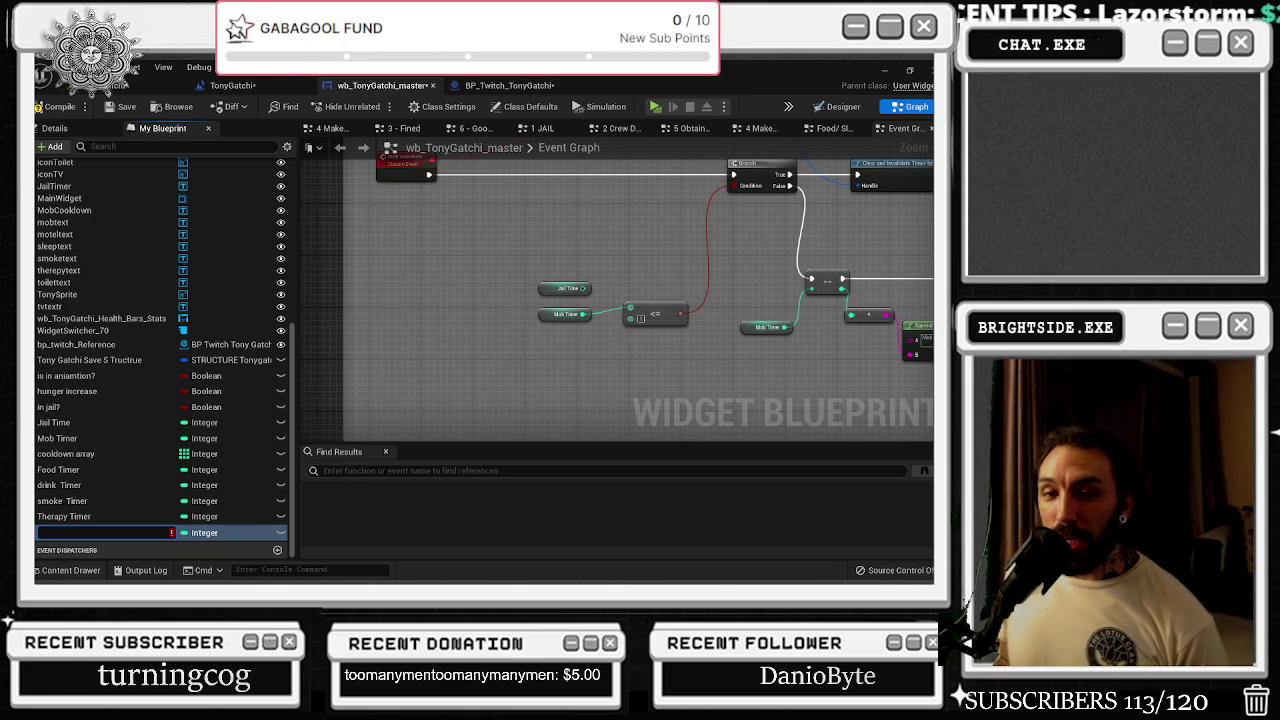
- Move the ticker's Do Once and Set Timer by Event nodes slightly left
mouse_move(503, 240)
mouse_down()
mouse_move(331, 317)
mouse_move(466, 288)
mouse_up()
scroll(466, 288, down, 4)
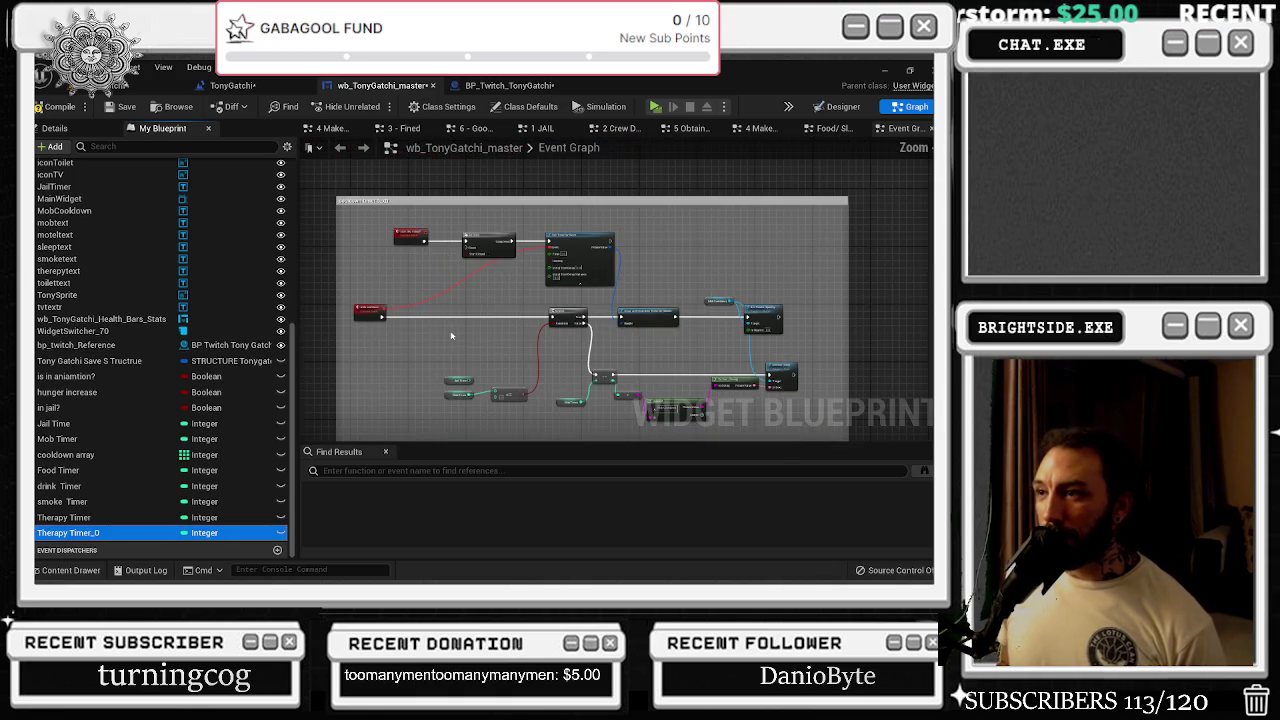
click(386, 322)
click(388, 319)
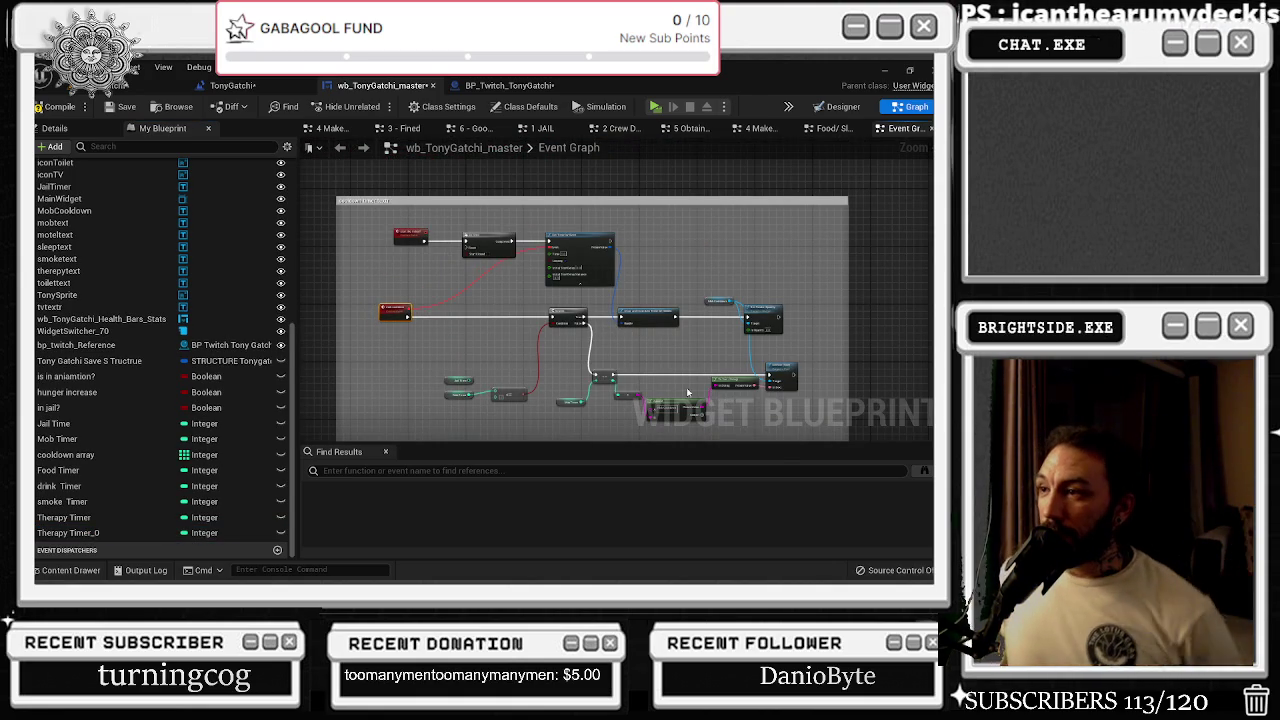
scroll(490, 268, up, 3)
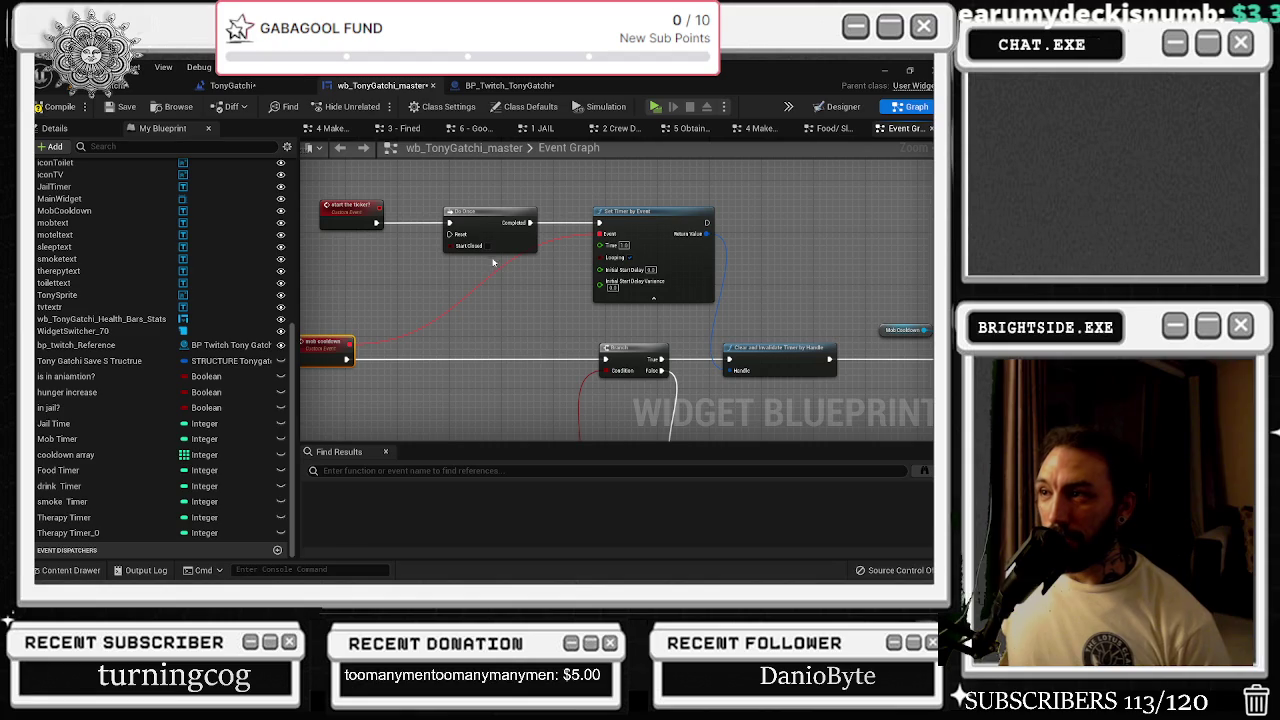
mouse_move(371, 196)
mouse_down()
mouse_move(650, 228)
mouse_move(600, 220)
mouse_up()
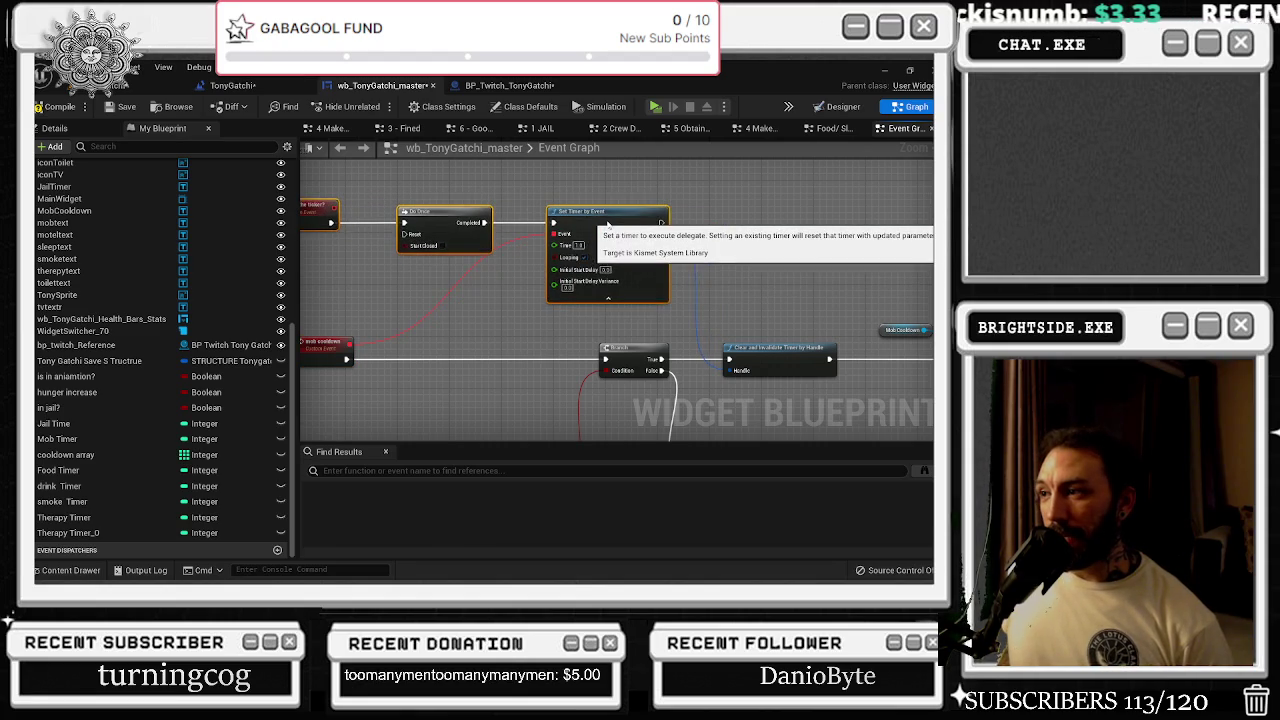
- Narrow the variable panel to widen the graph and return to the Designer layout
scroll(533, 326, down, 2)
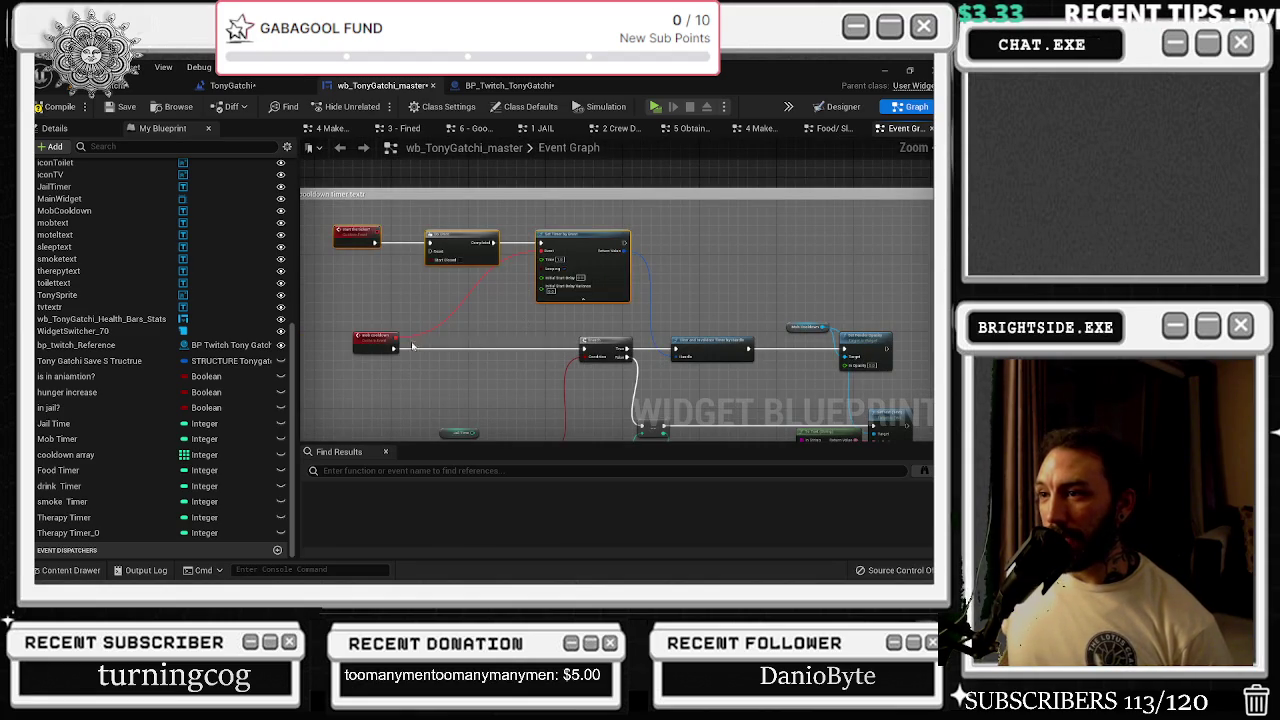
mouse_move(693, 339)
mouse_down()
mouse_move(516, 296)
mouse_move(461, 252)
mouse_move(654, 287)
mouse_up()
click(461, 305)
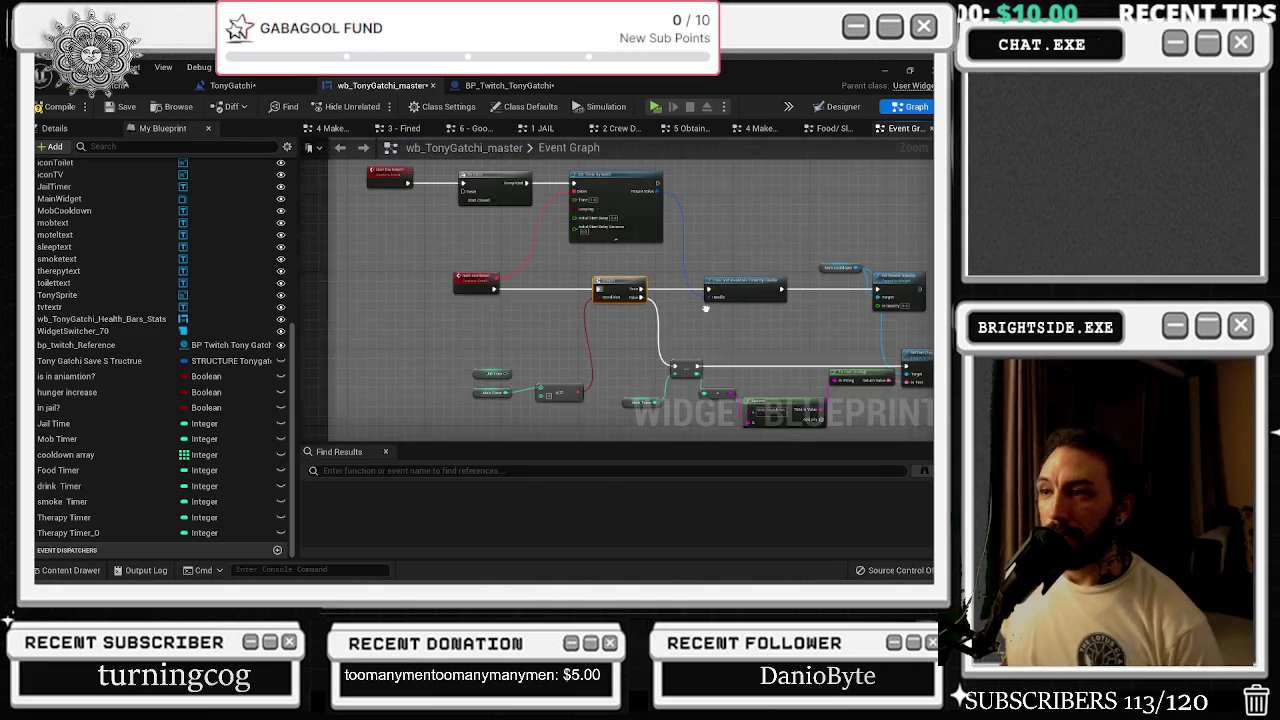
drag(729, 312, 598, 305)
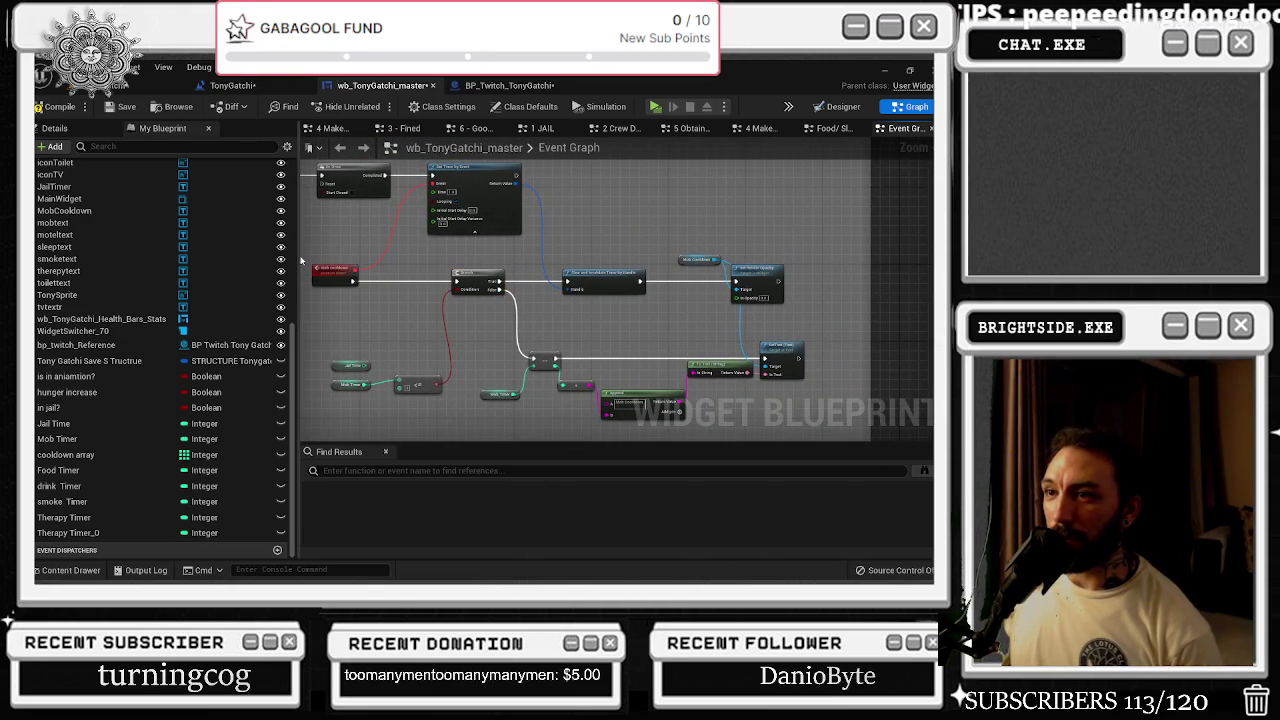
drag(300, 260, 228, 260)
drag(322, 308, 460, 344)
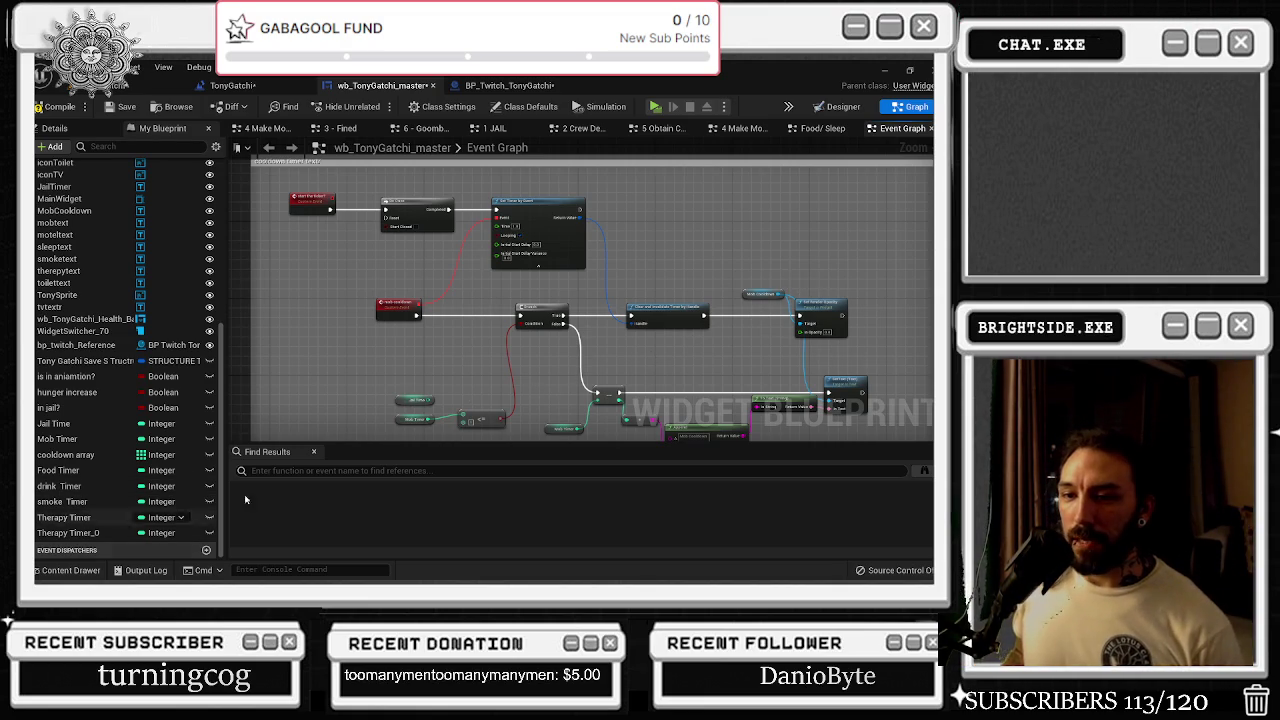
click(840, 106)
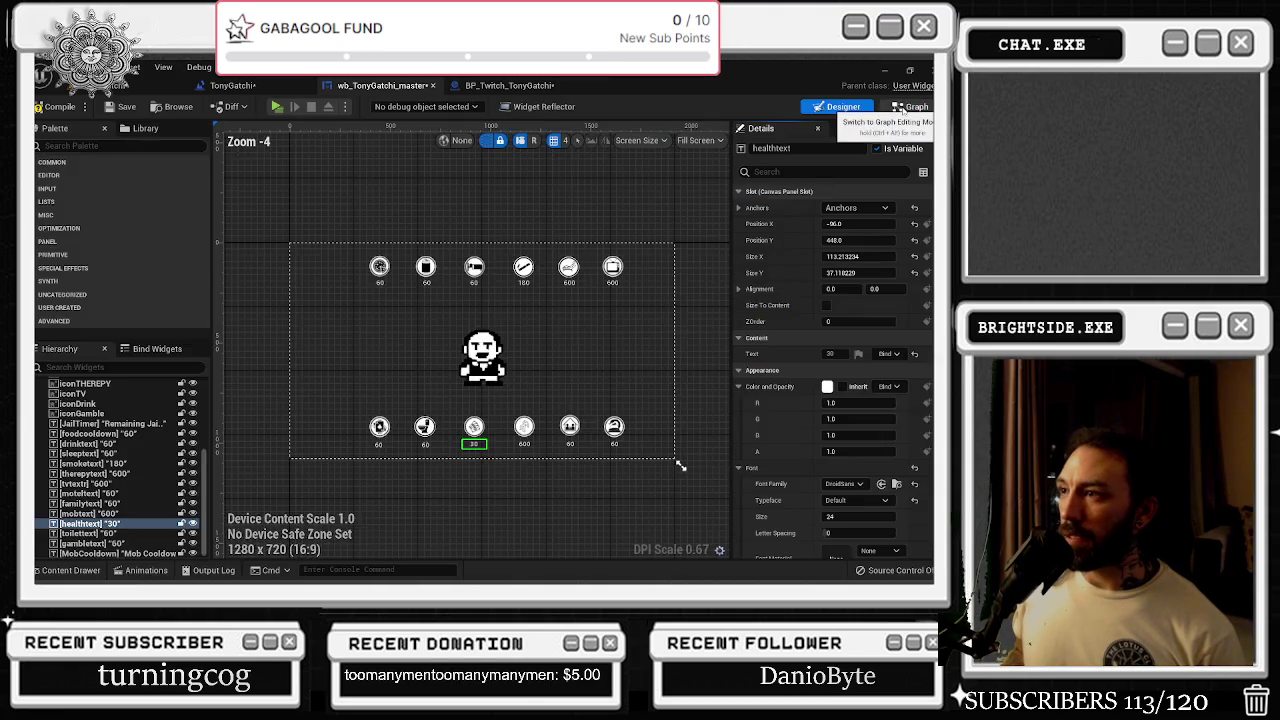
- Duplicate Therapy Timer_0 and rename the copy 'tv Timer'
click(910, 106)
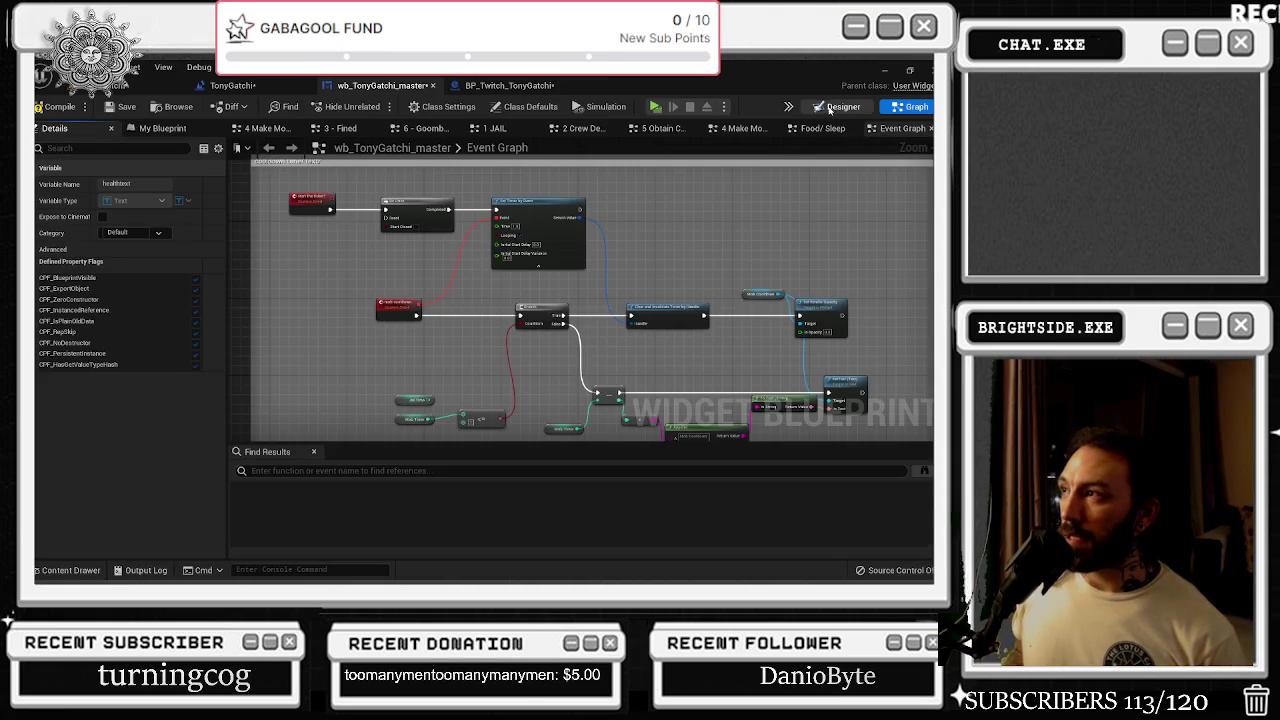
click(830, 107)
click(910, 106)
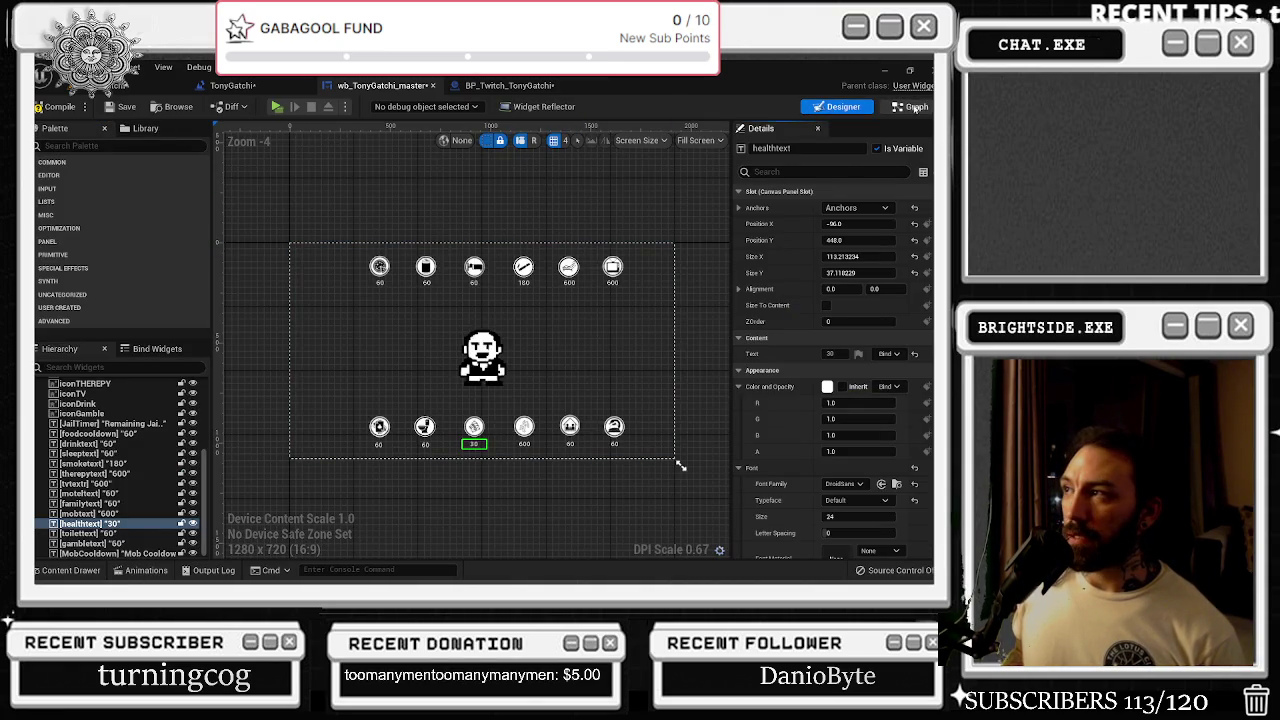
click(158, 128)
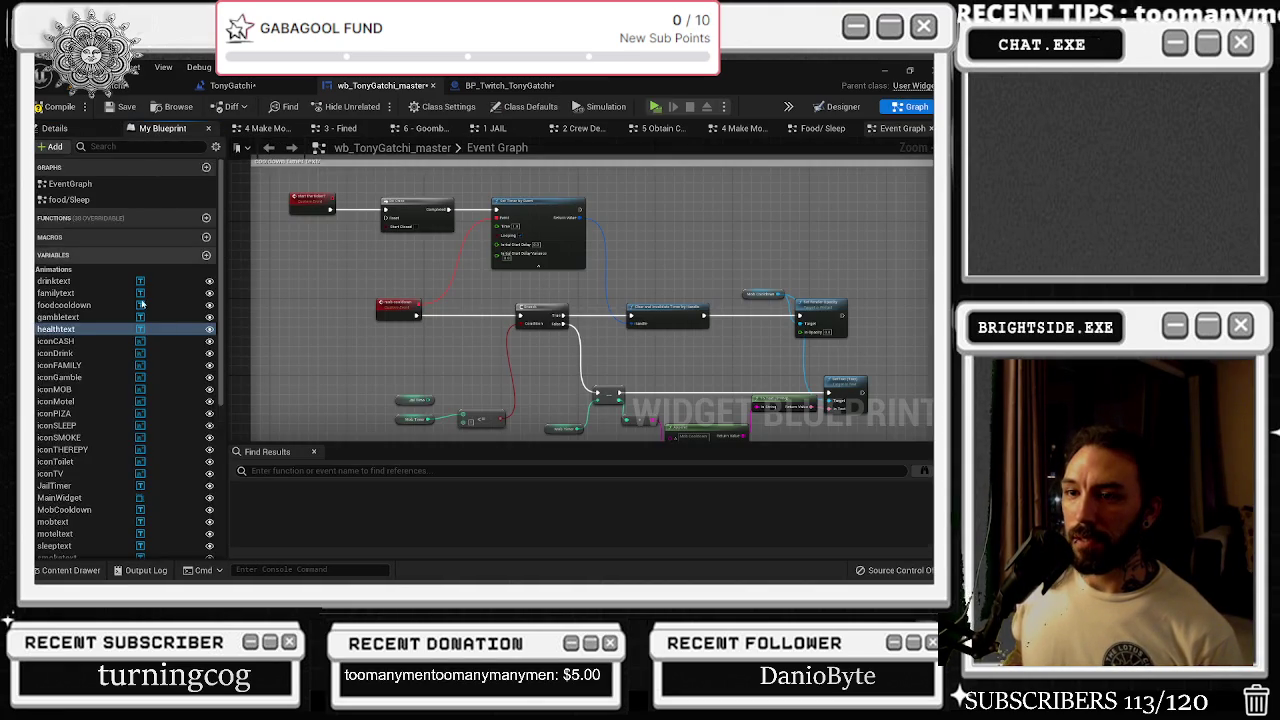
scroll(135, 415, down, 5)
scroll(135, 415, down, 3)
click(78, 535)
right_click(79, 540)
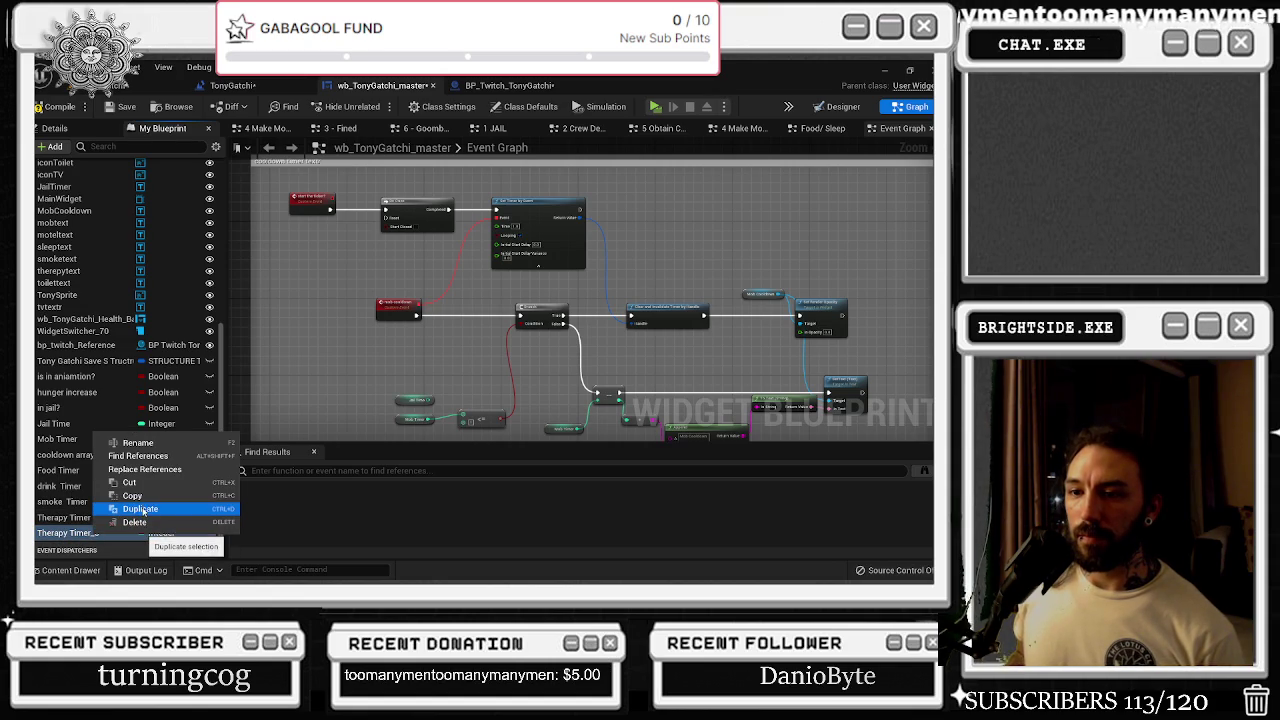
click(142, 510)
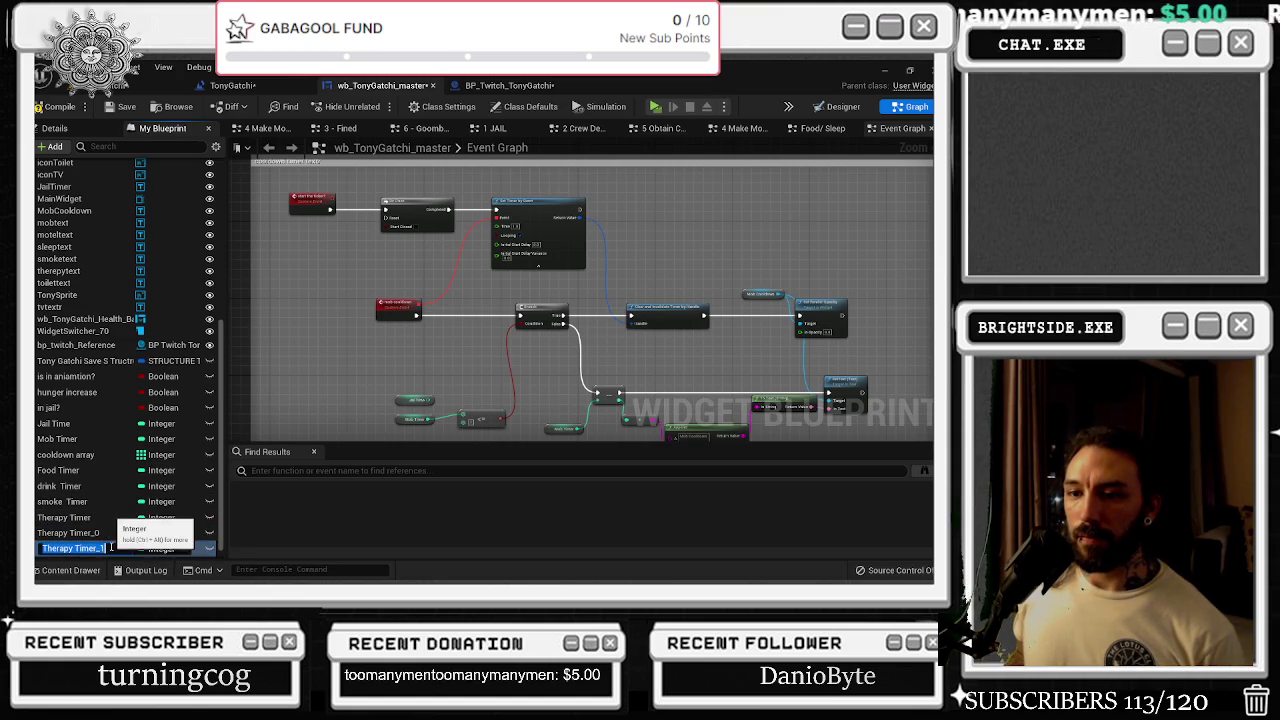
click(112, 547)
key(BackSpace)
key(BackSpace)
key(BackSpace)
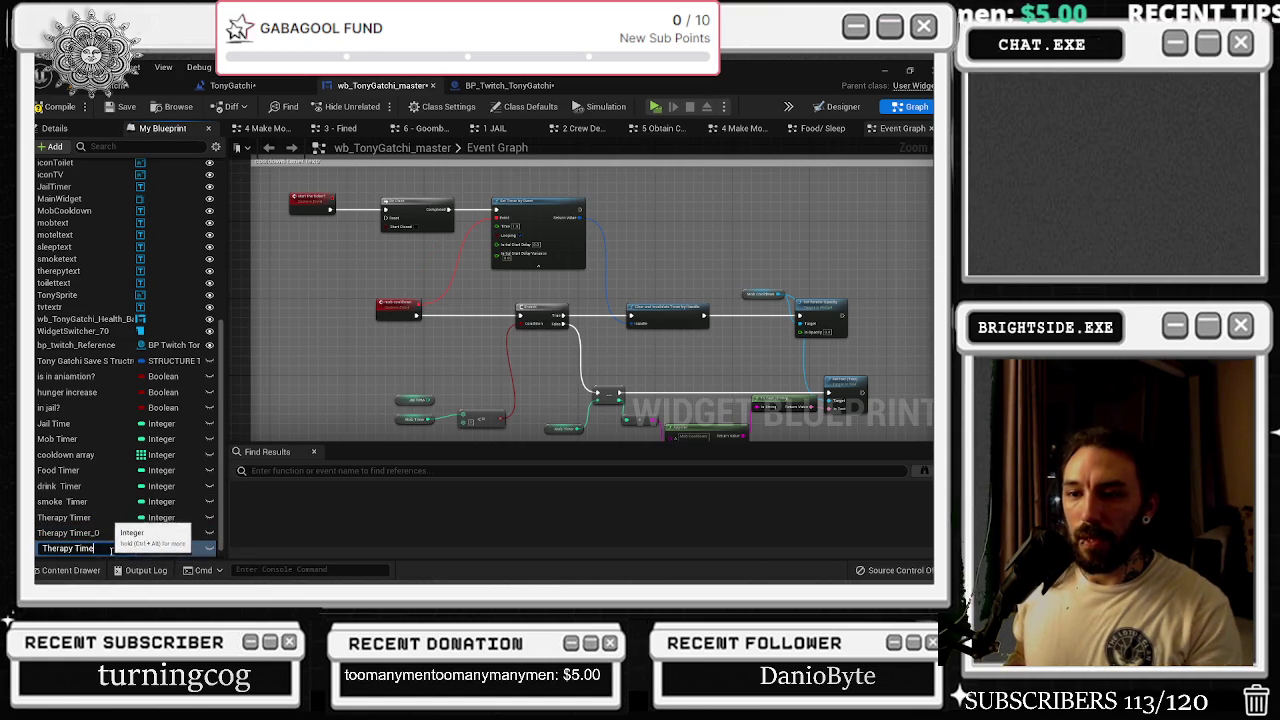
text(r)
double_click(55, 548)
text(tv)
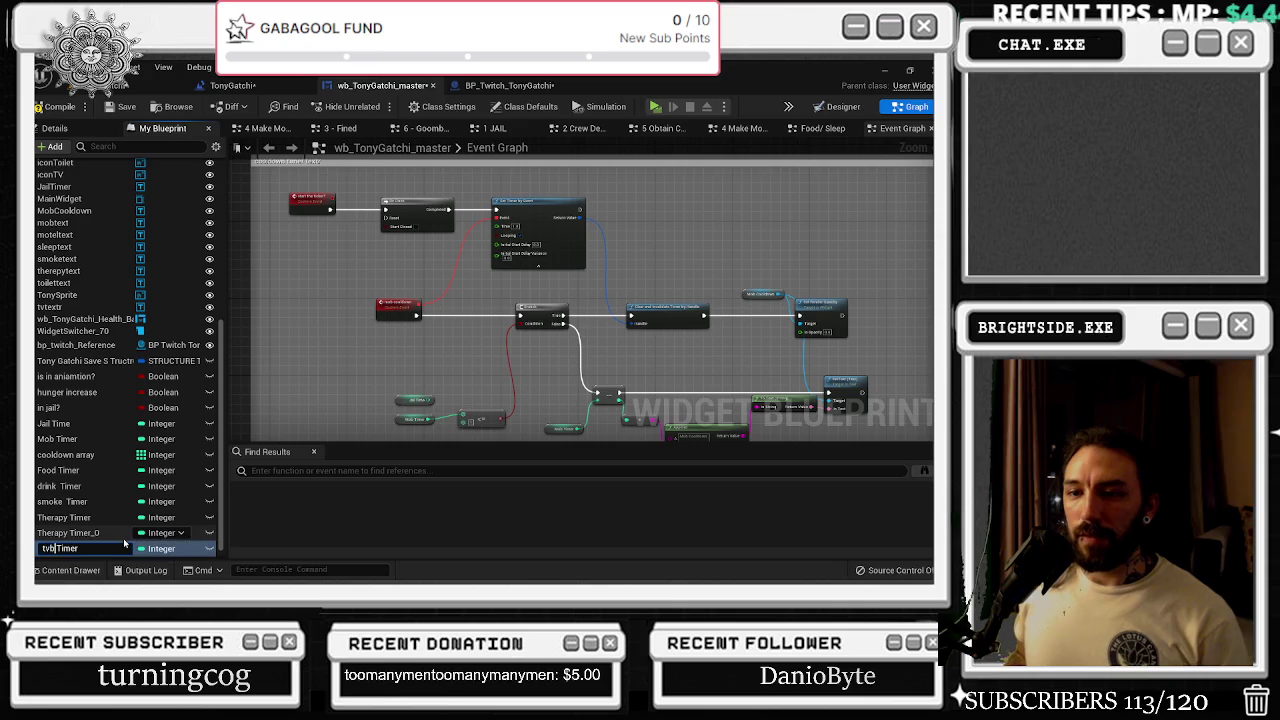
key(BackSpace)
click(100, 532)
- Rename Therapy Timer_0 to 'Sleep Timer' and go back to the Designer
click(104, 533)
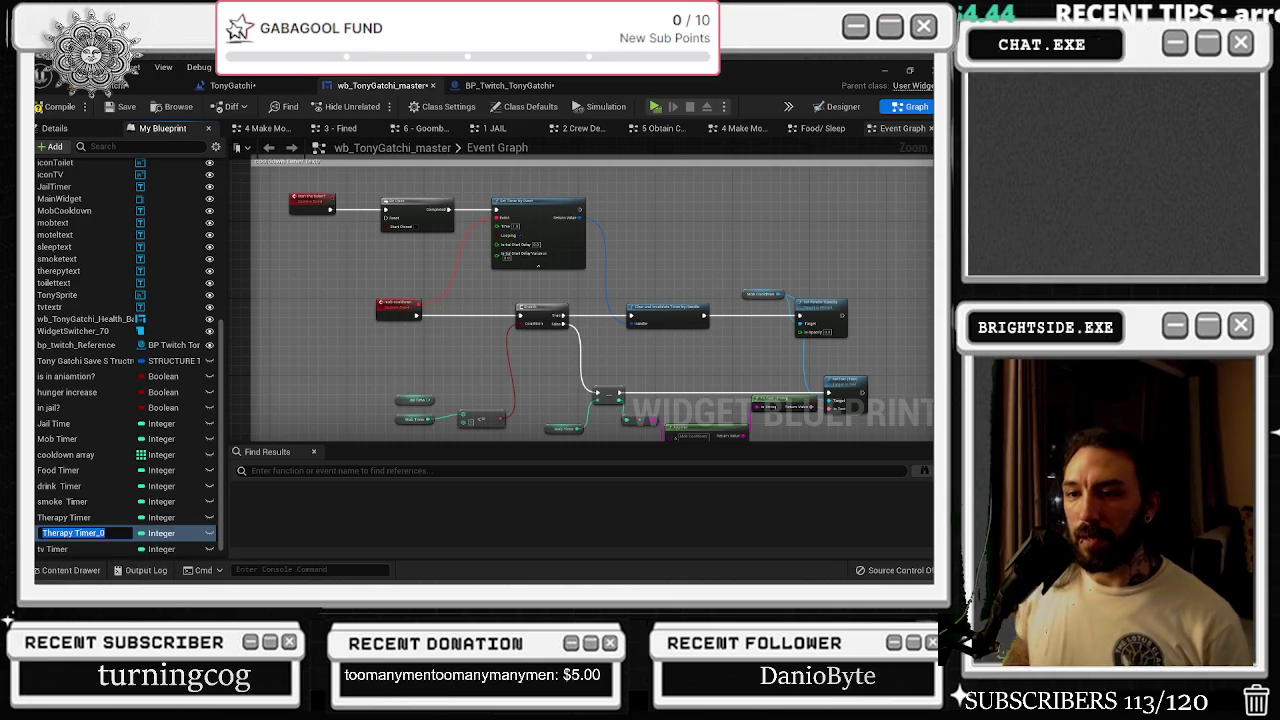
text(Sleep Timer)
key(Return)
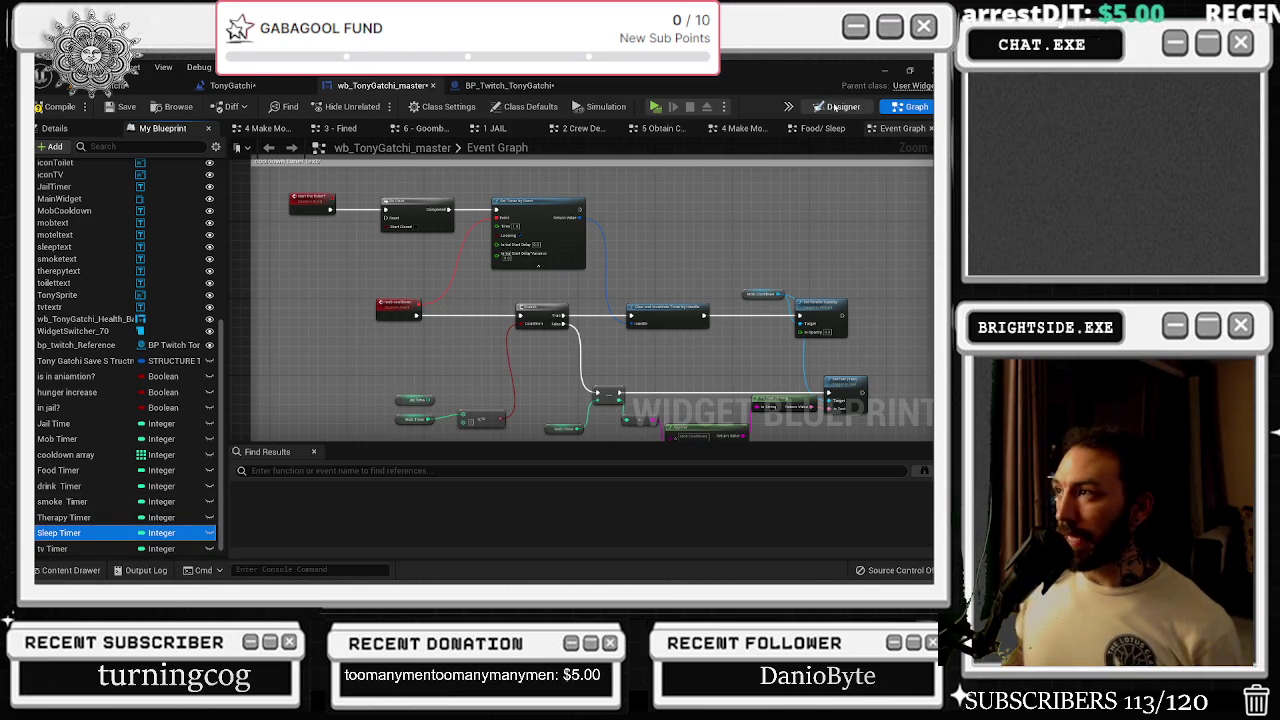
click(835, 106)
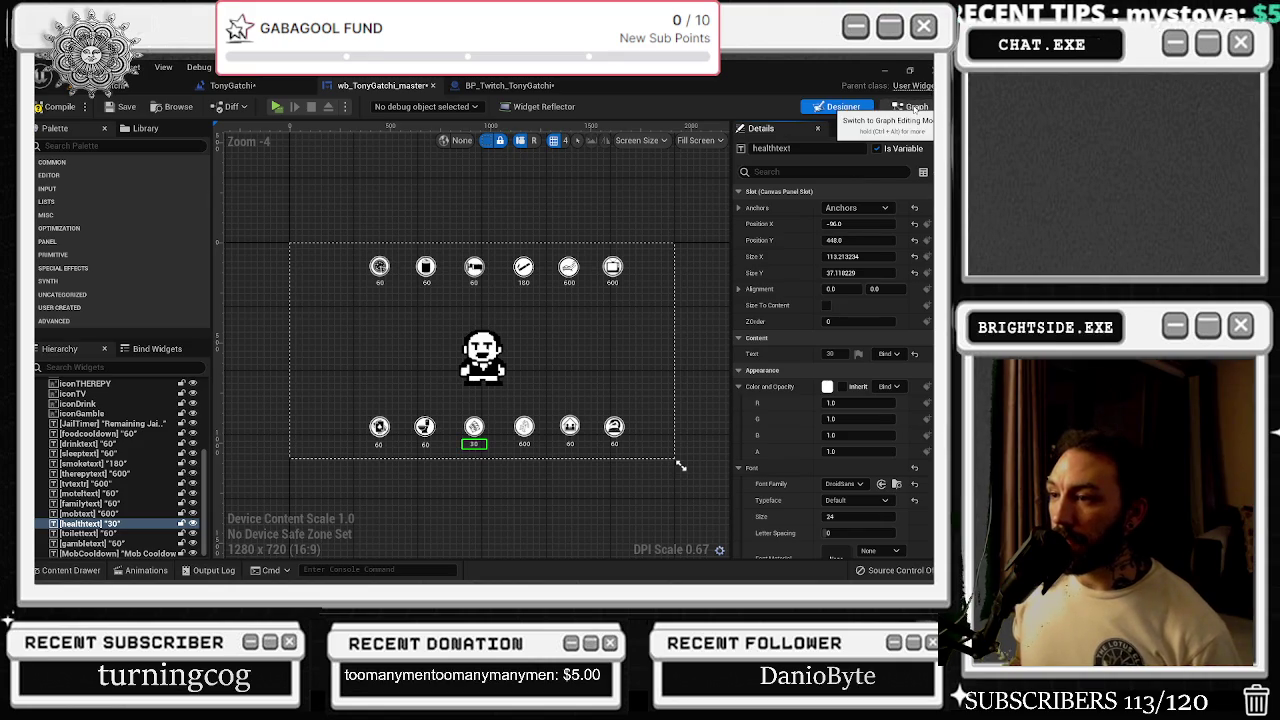
- Duplicate tv Timer and rename the copy 'Gamble Timer'
click(914, 108)
click(151, 129)
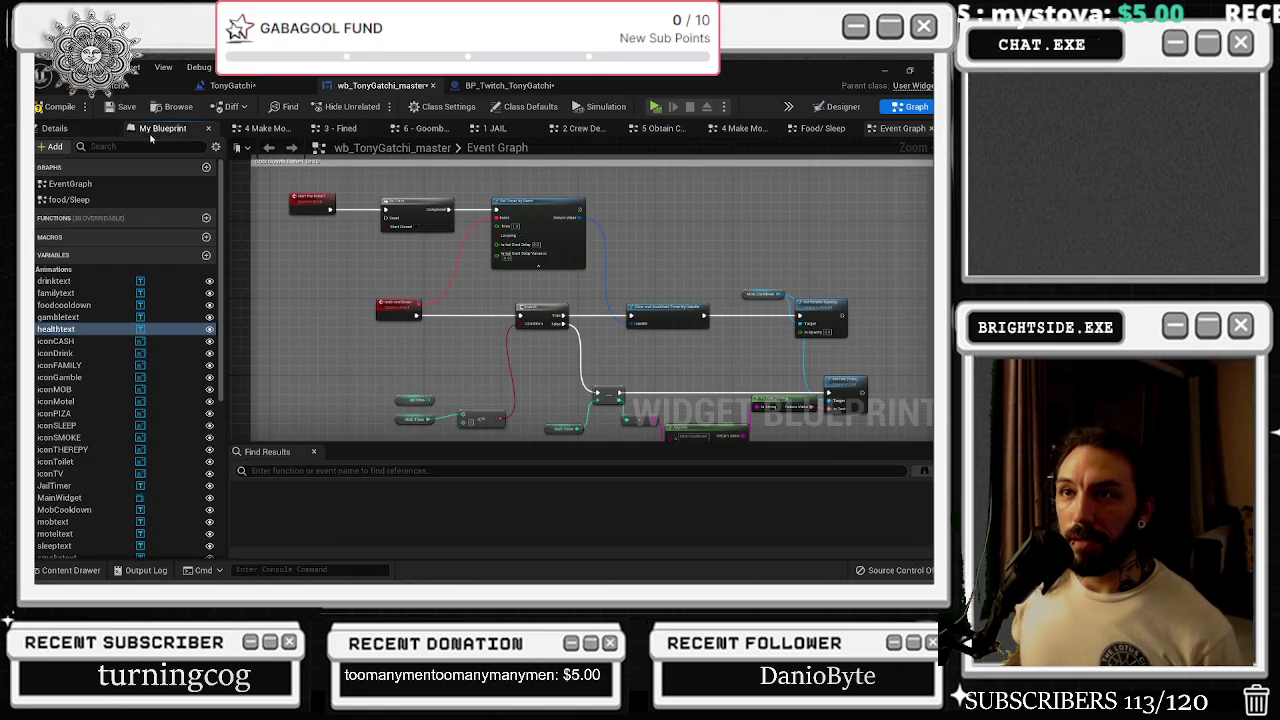
scroll(140, 446, down, 5)
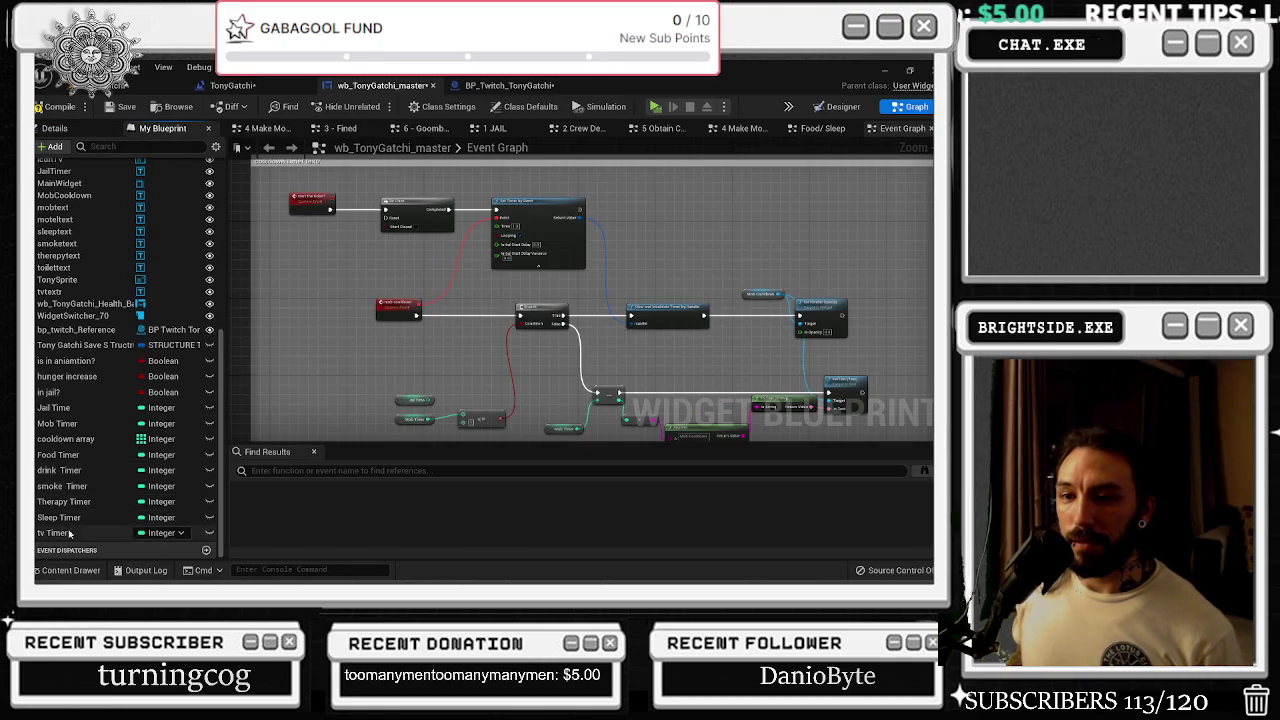
right_click(69, 533)
click(112, 505)
key(End)
key(BackSpace)
key(BackSpace)
key(Home)
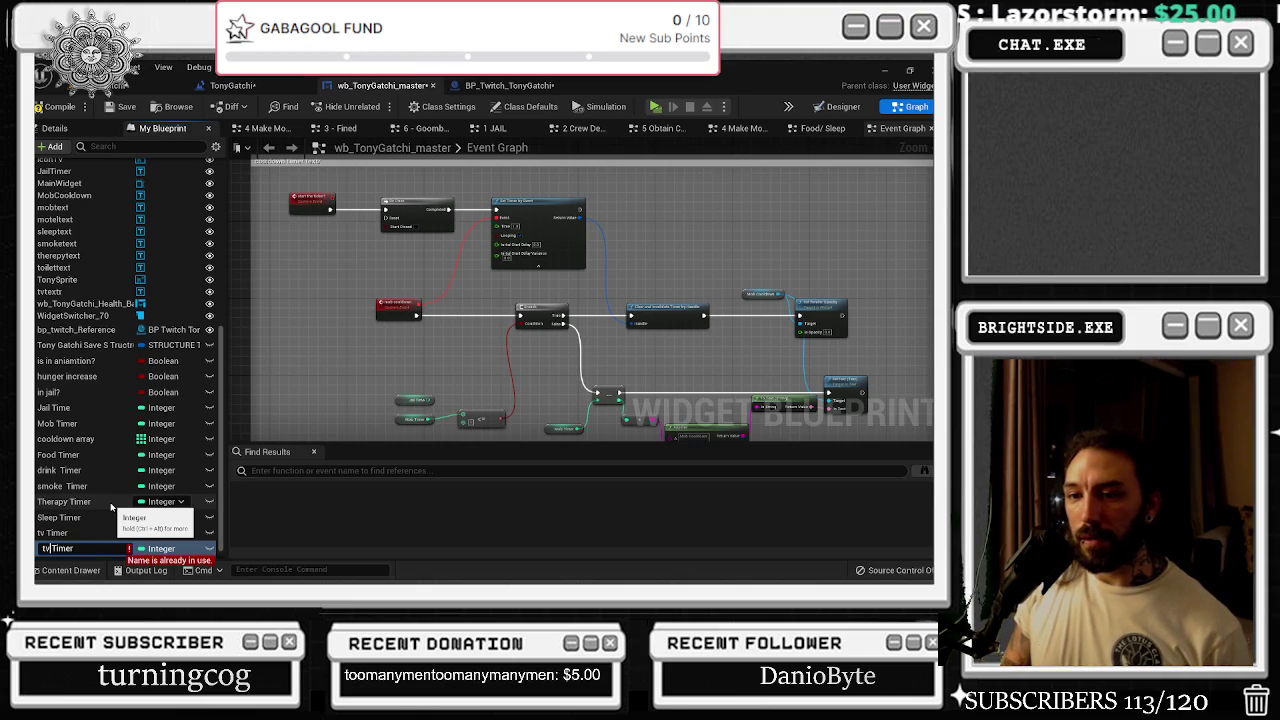
key(Delete)
key(Delete)
text(Gamble)
key(Return)
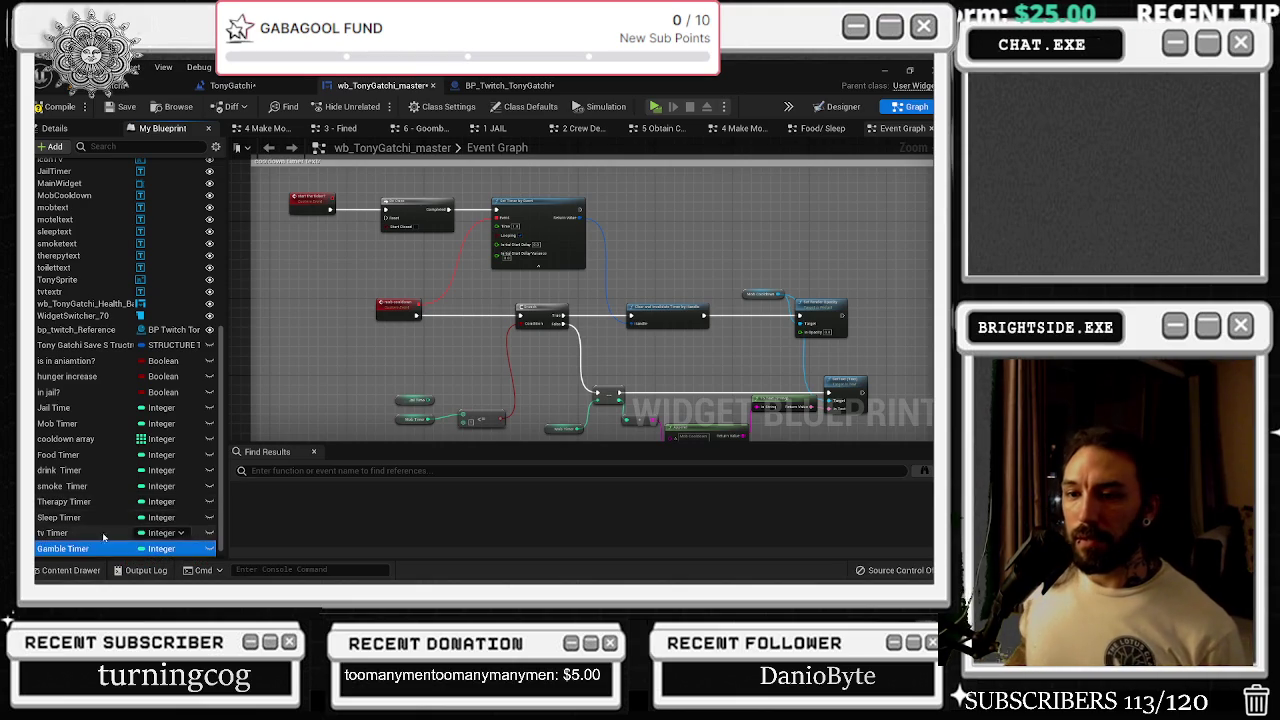
- Add 'Toilet timer' and 'Health Timer' variables as further duplicates
right_click(88, 548)
click(150, 523)
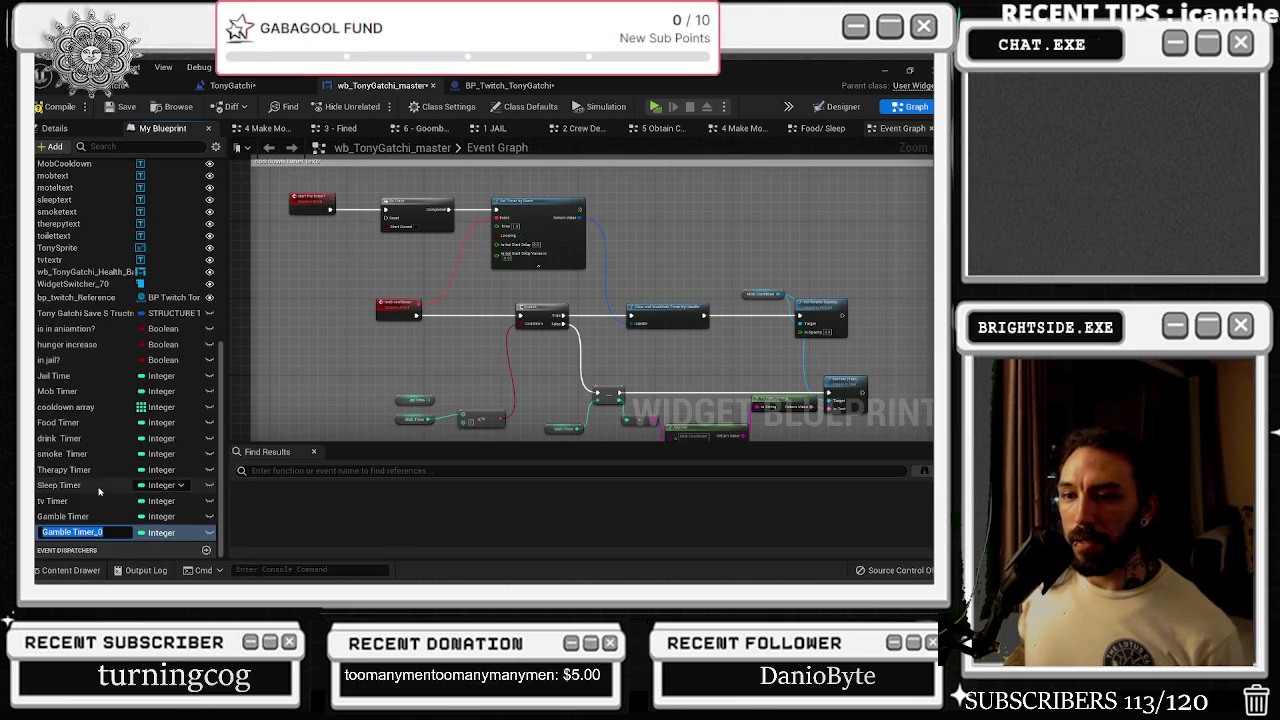
text(To)
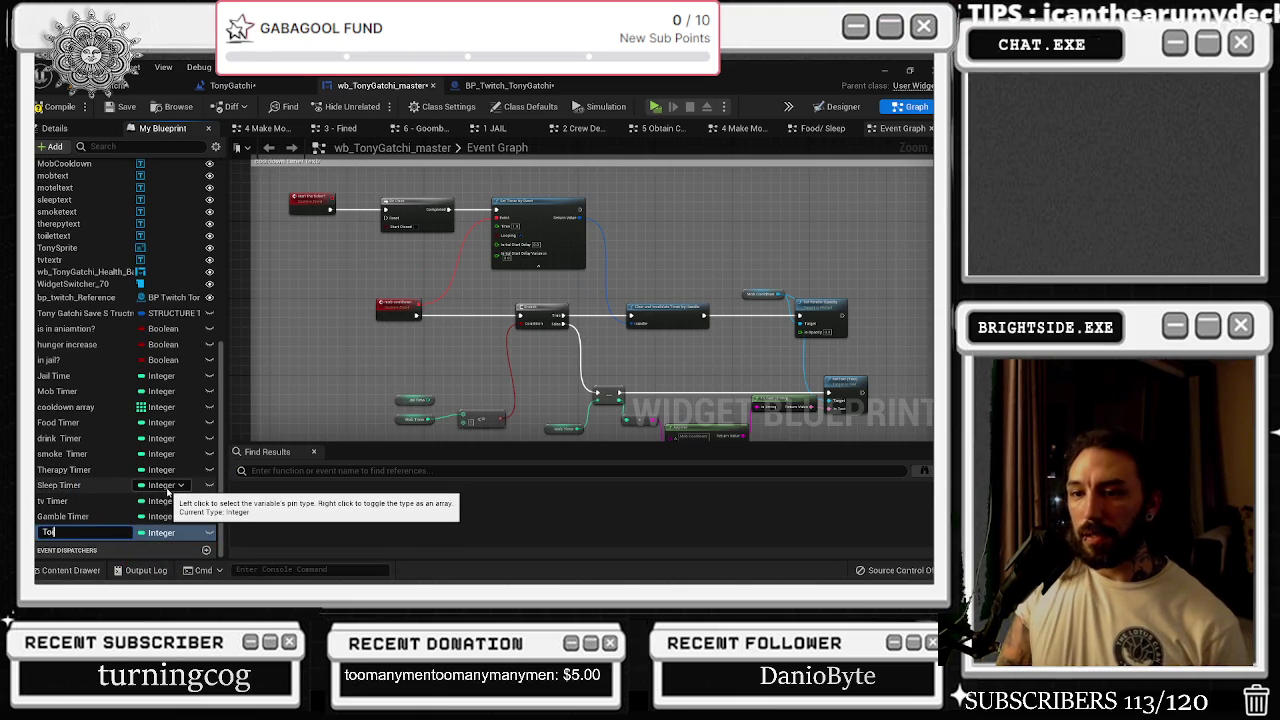
text(ilety timer)
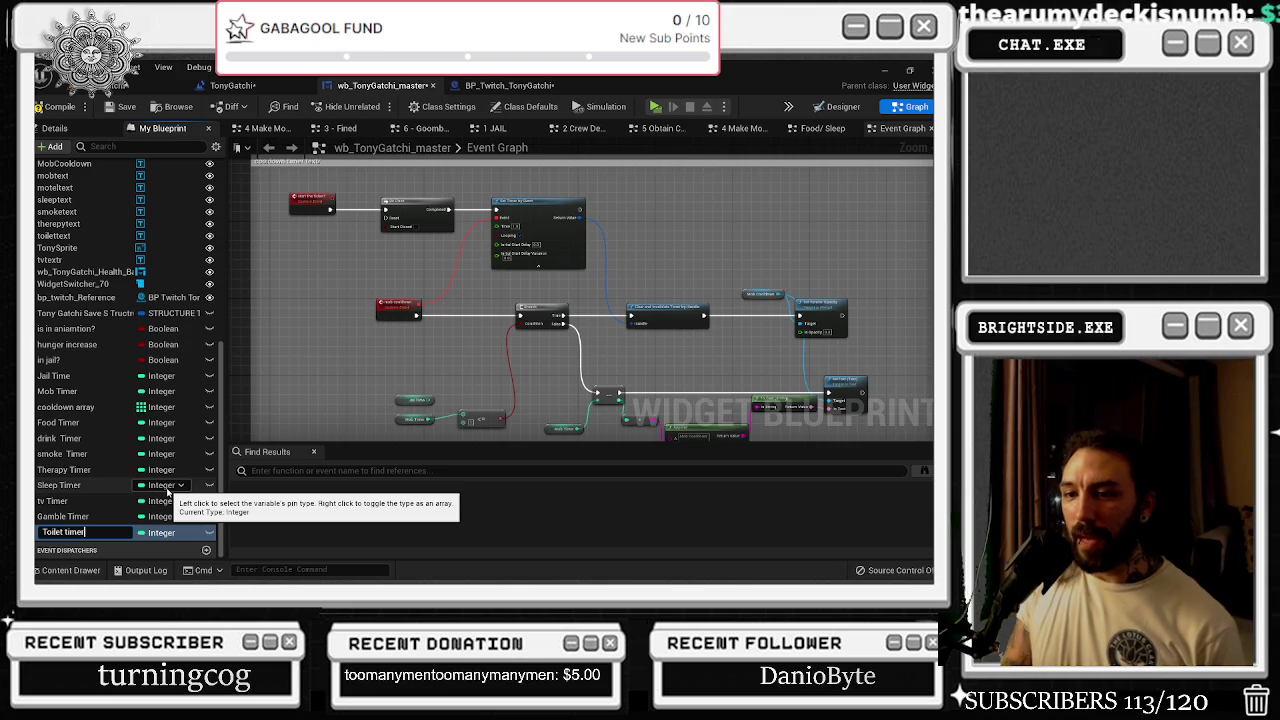
key(Return)
right_click(102, 533)
click(148, 506)
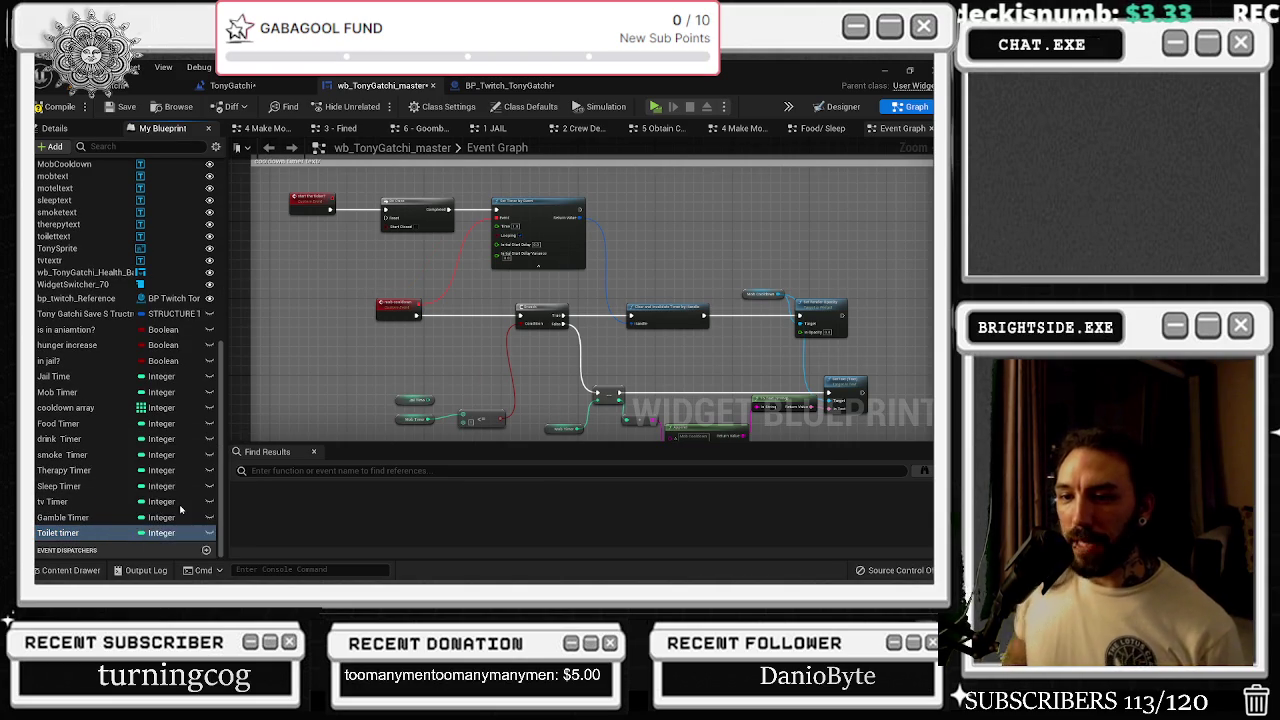
key(BackSpace)
key(BackSpace)
key(BackSpace)
text(H)
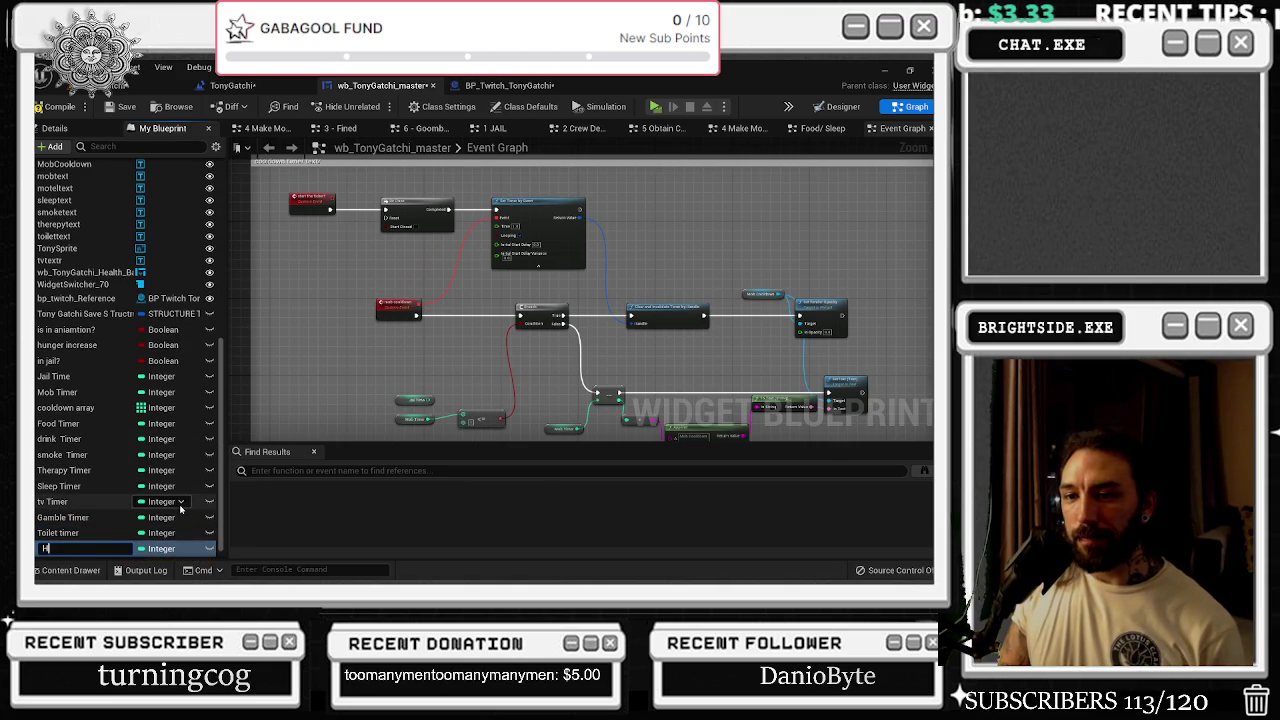
text(ealth Timer)
key(Return)
- Duplicate Health Timer into 'Mob Timer' and make one more copy of it
right_click(115, 540)
click(170, 521)
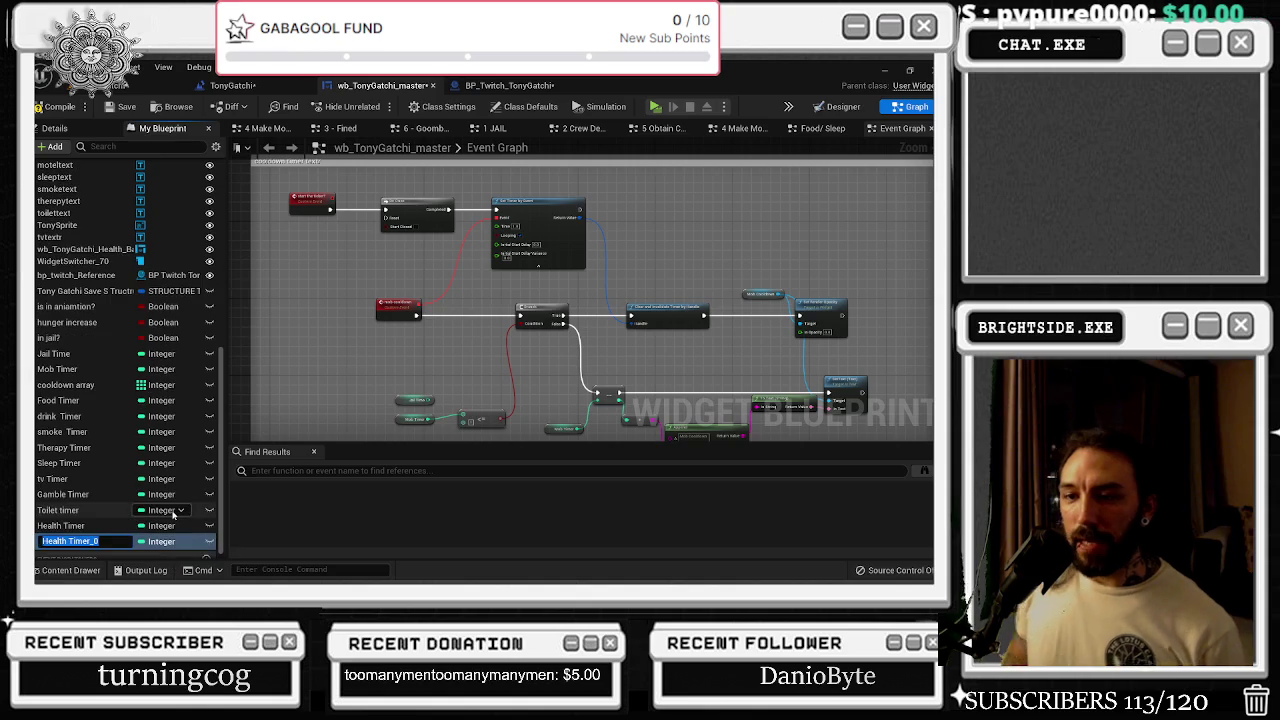
text(Mob Timer)
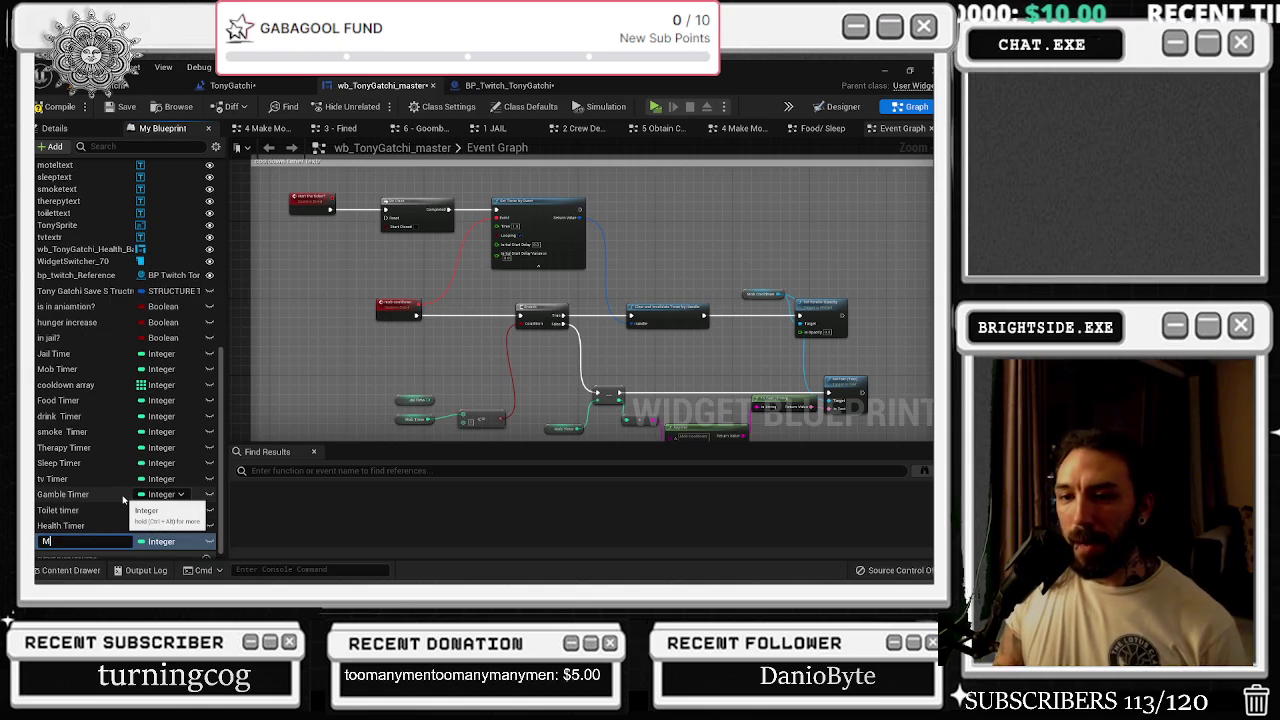
key(Return)
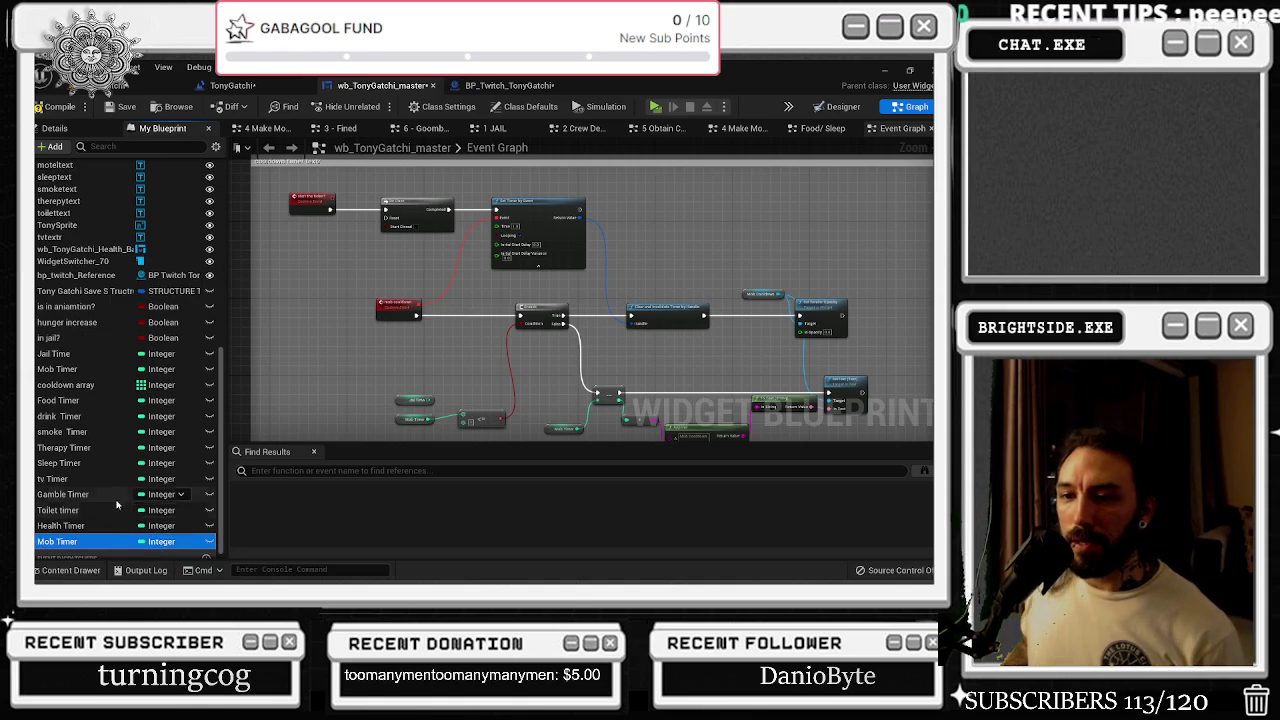
right_click(178, 541)
click(214, 512)
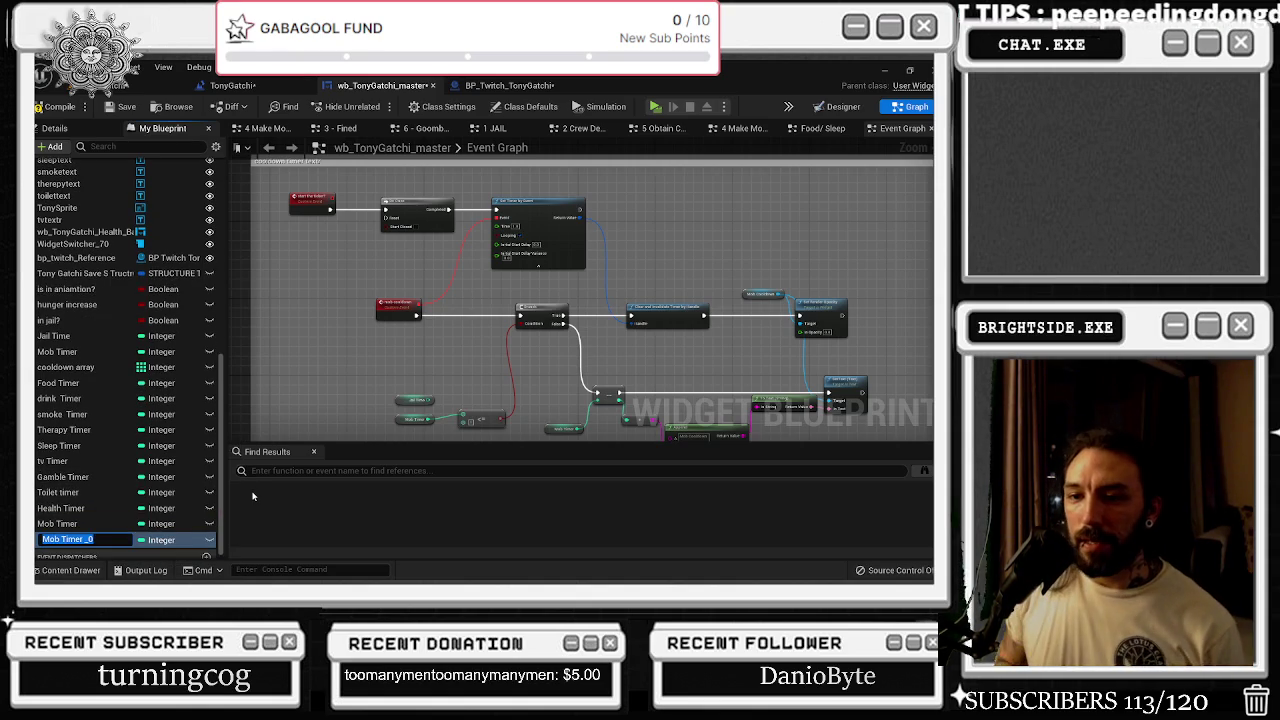
click(124, 525)
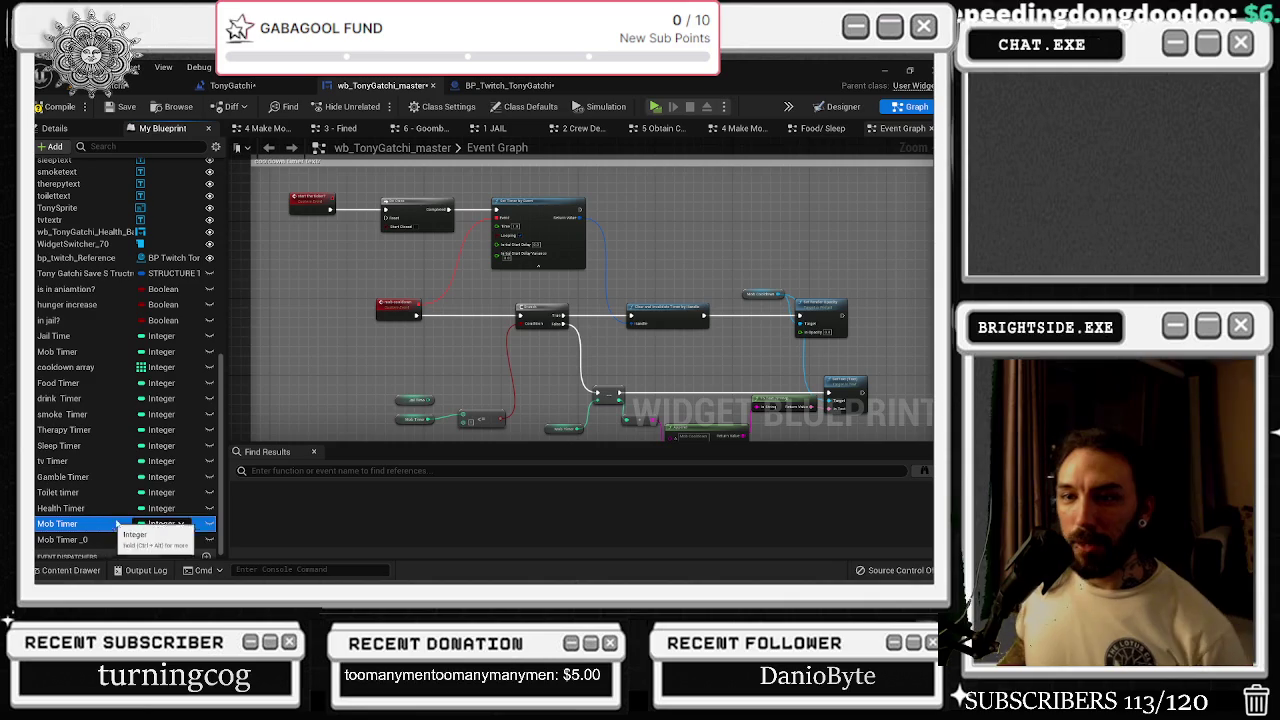
drag(427, 419, 433, 352)
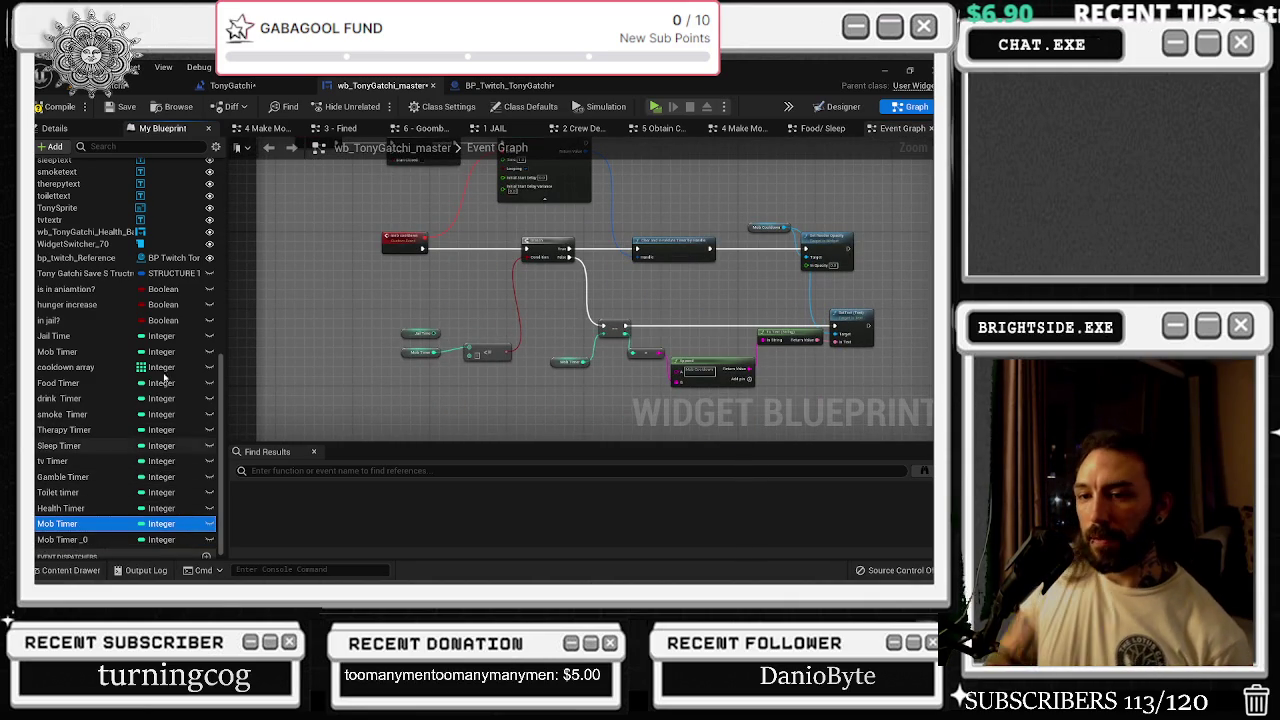
- Delete the extra Mob Timer duplicate, then flip to Designer and back to Graph
key(Delete)
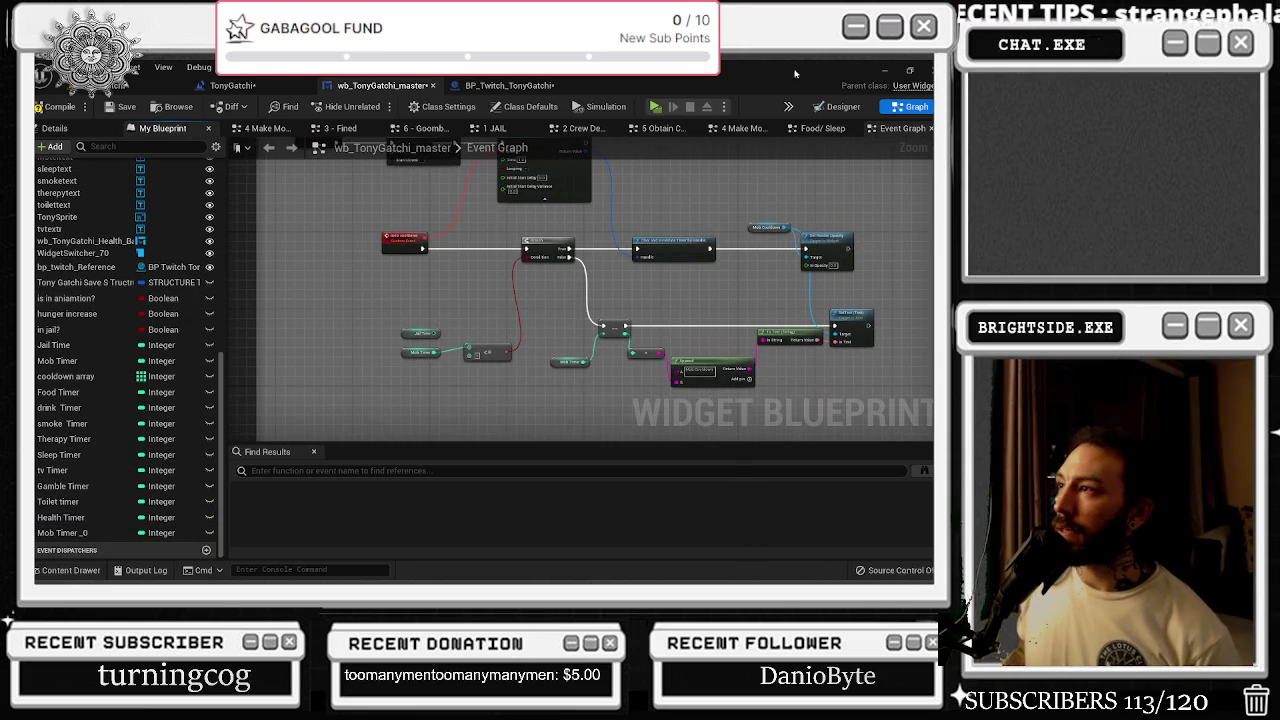
click(843, 105)
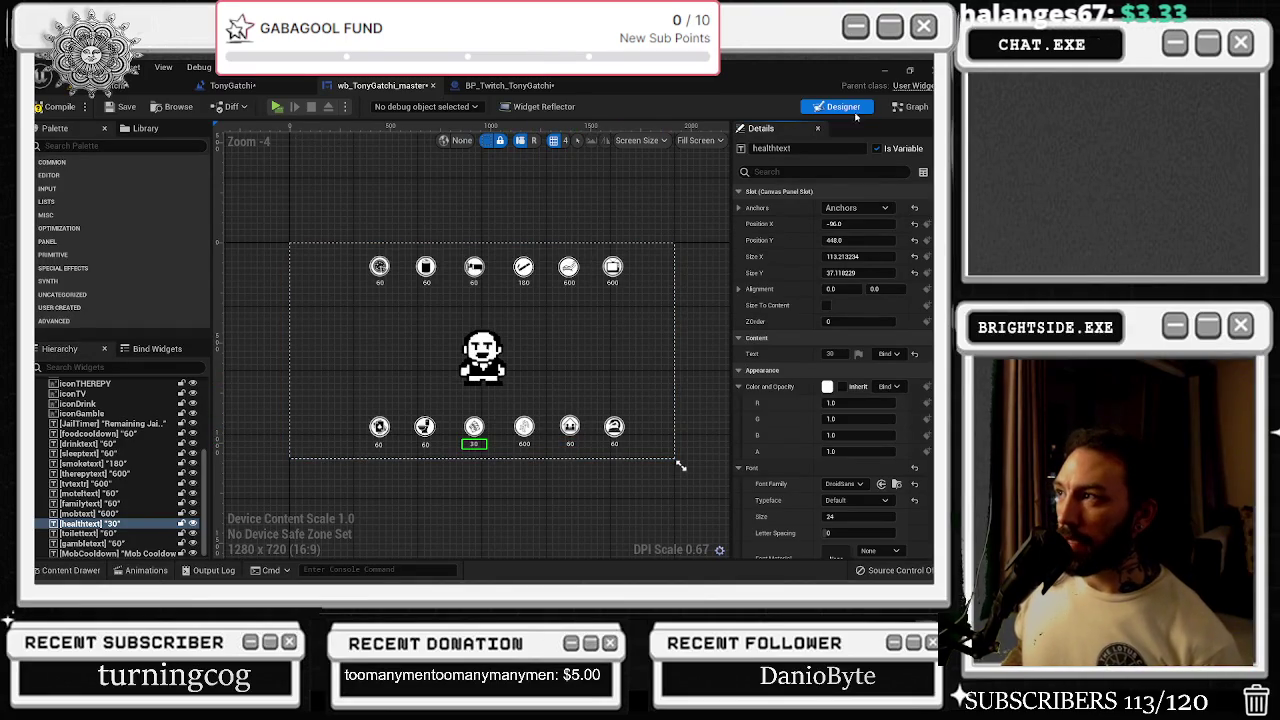
click(910, 106)
- Rename Mob Timer_0 to 'Family timer' and duplicate it as 'Motel Timer'
click(140, 129)
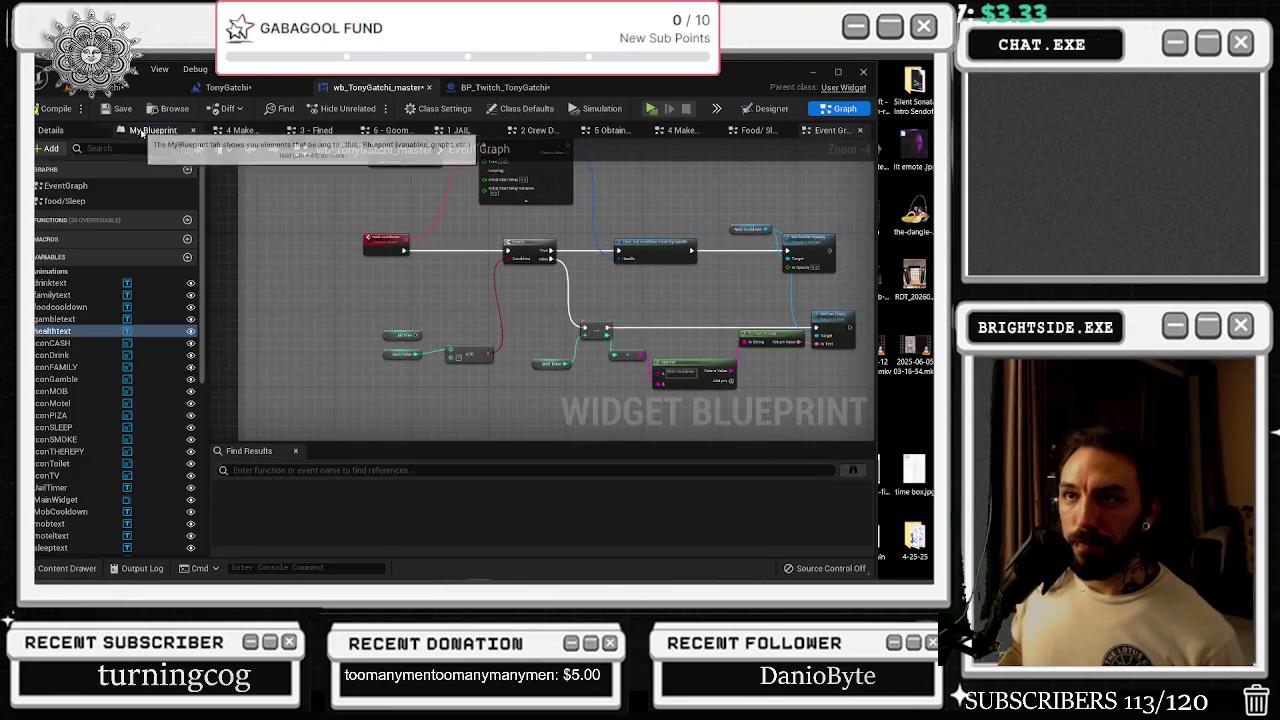
double_click(65, 531)
text(Family timer)
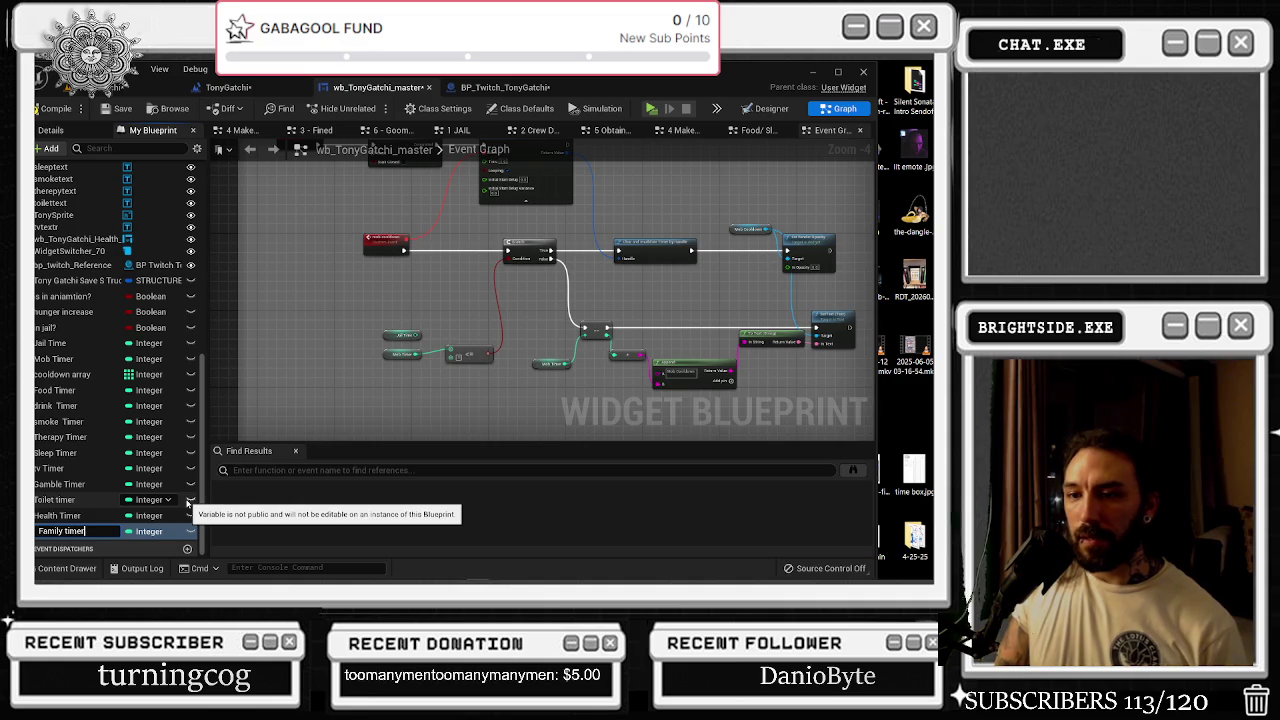
key(Return)
right_click(171, 530)
key(Escape)
key(ctrl+w)
text(Motel Timer)
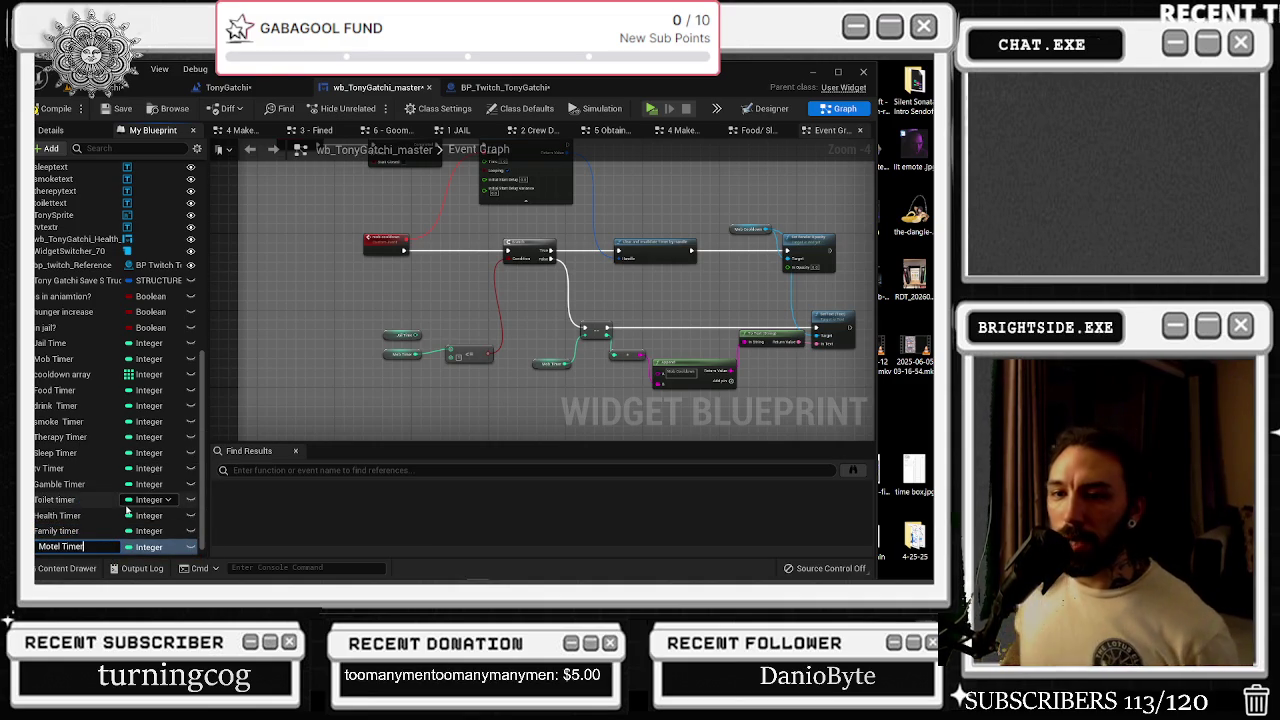
key(Return)
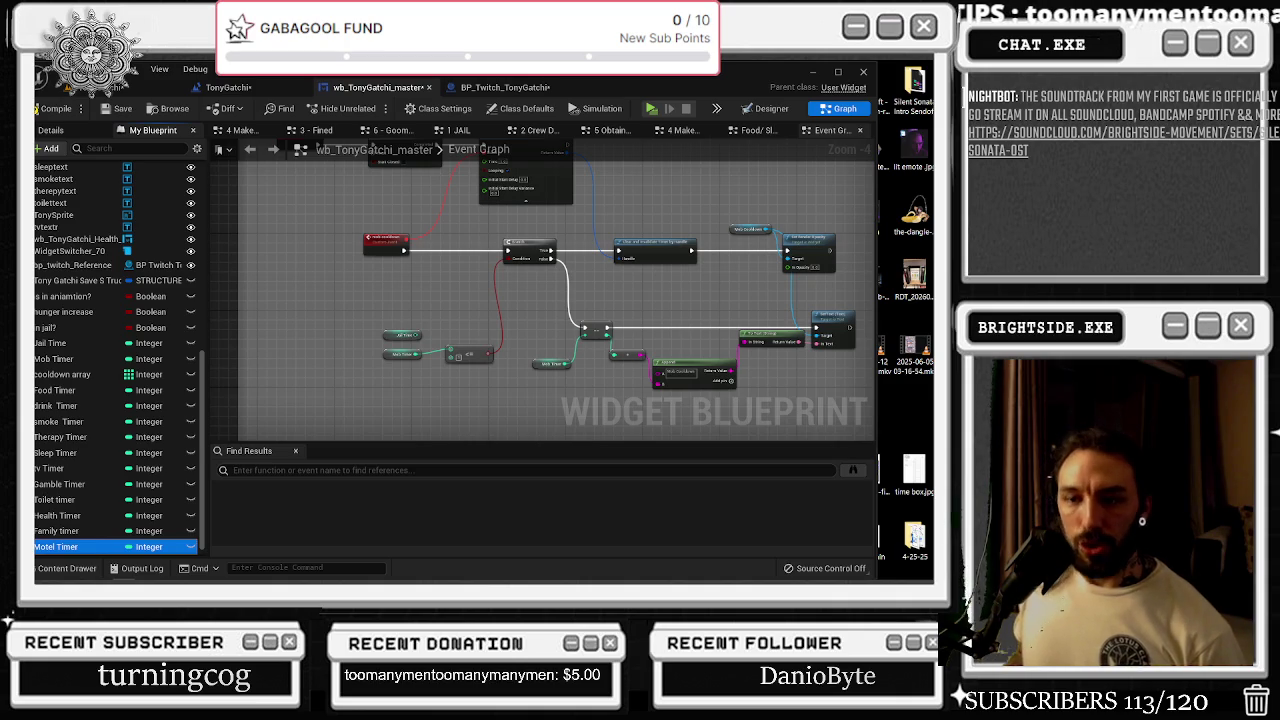
scroll(409, 413, down, 2)
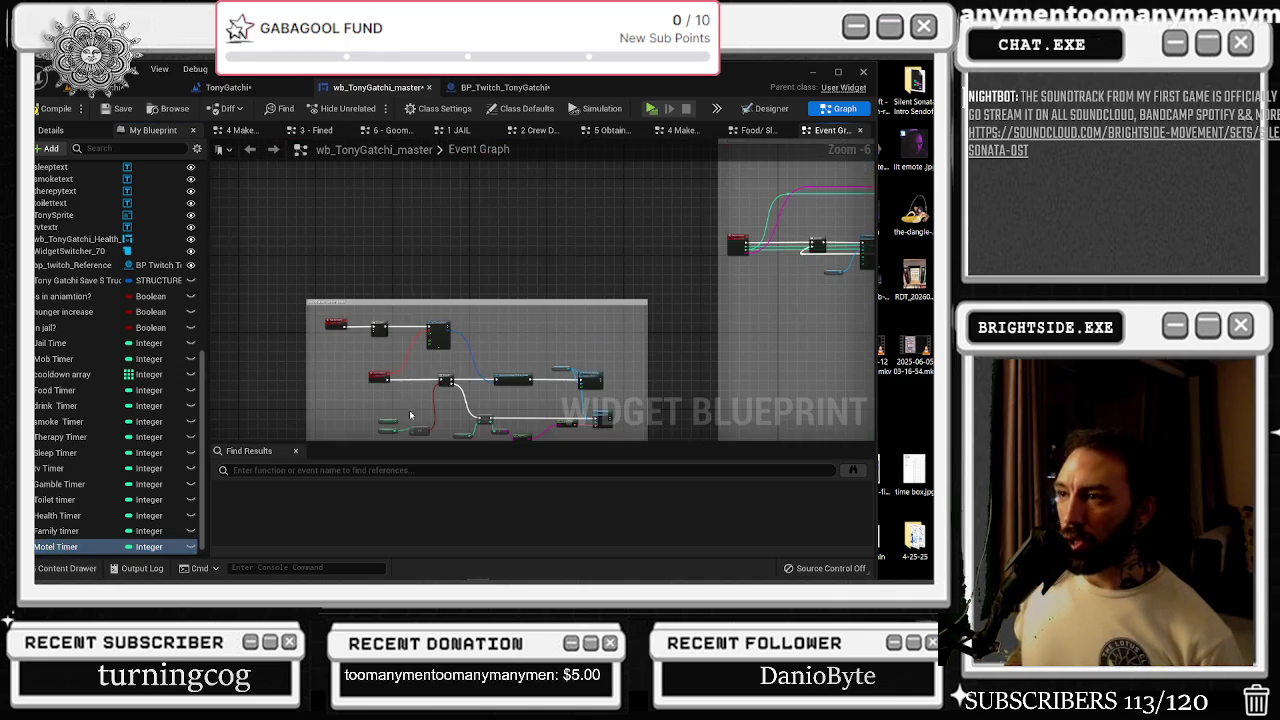
- Line up the mob cooldown Branch node with its wires, moving the Jail Timer, Mob Timer and <= nodes up
scroll(449, 370, up, 3)
drag(358, 273, 485, 231)
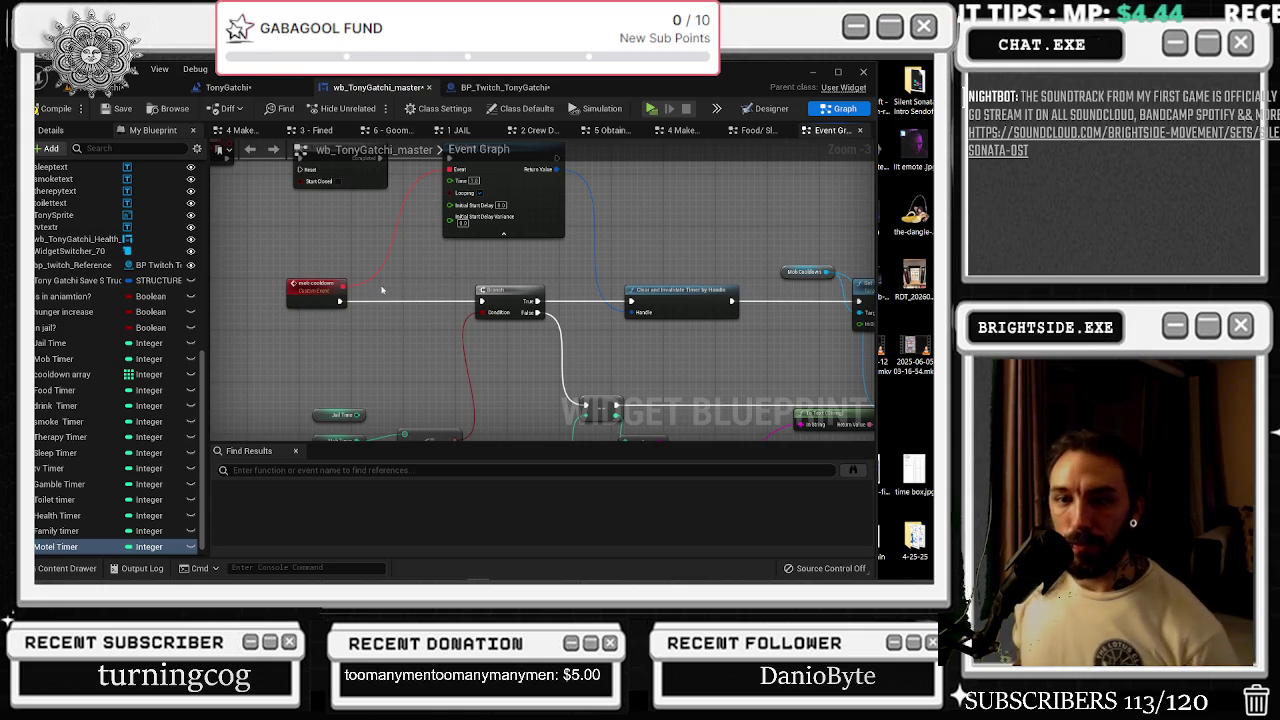
mouse_move(521, 291)
mouse_down()
mouse_move(533, 291)
mouse_move(363, 300)
mouse_up()
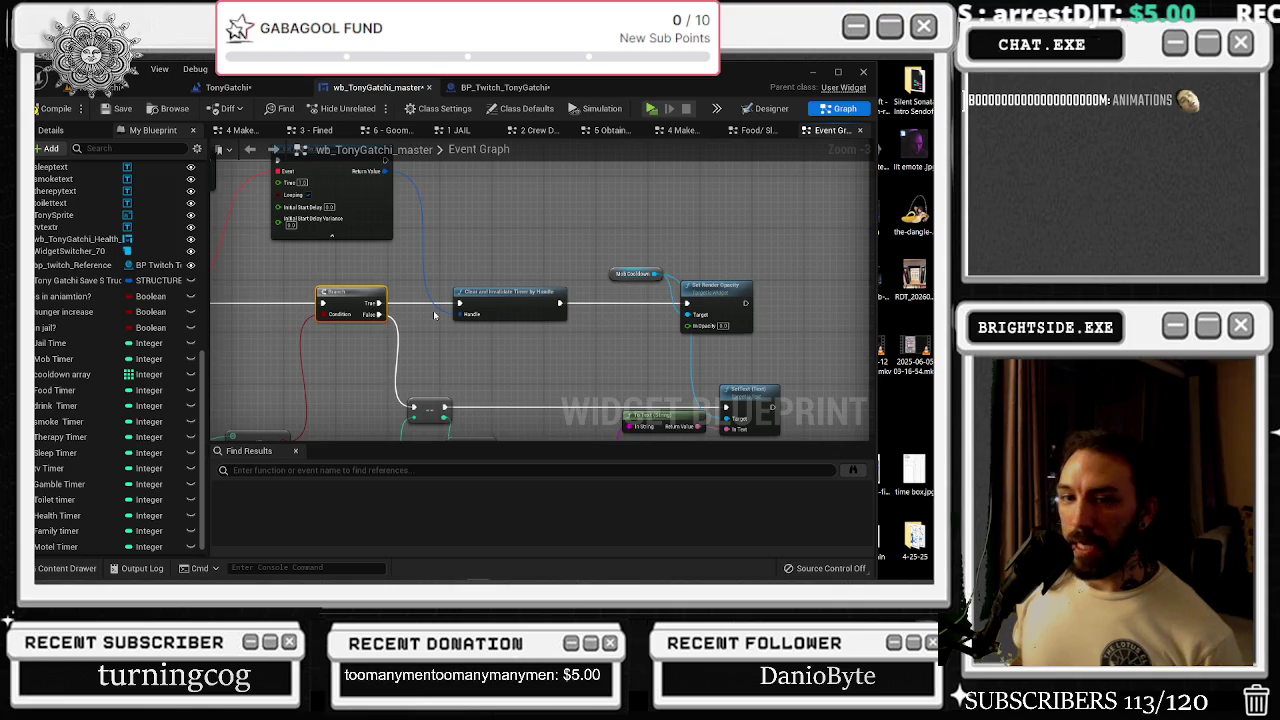
drag(455, 311, 586, 283)
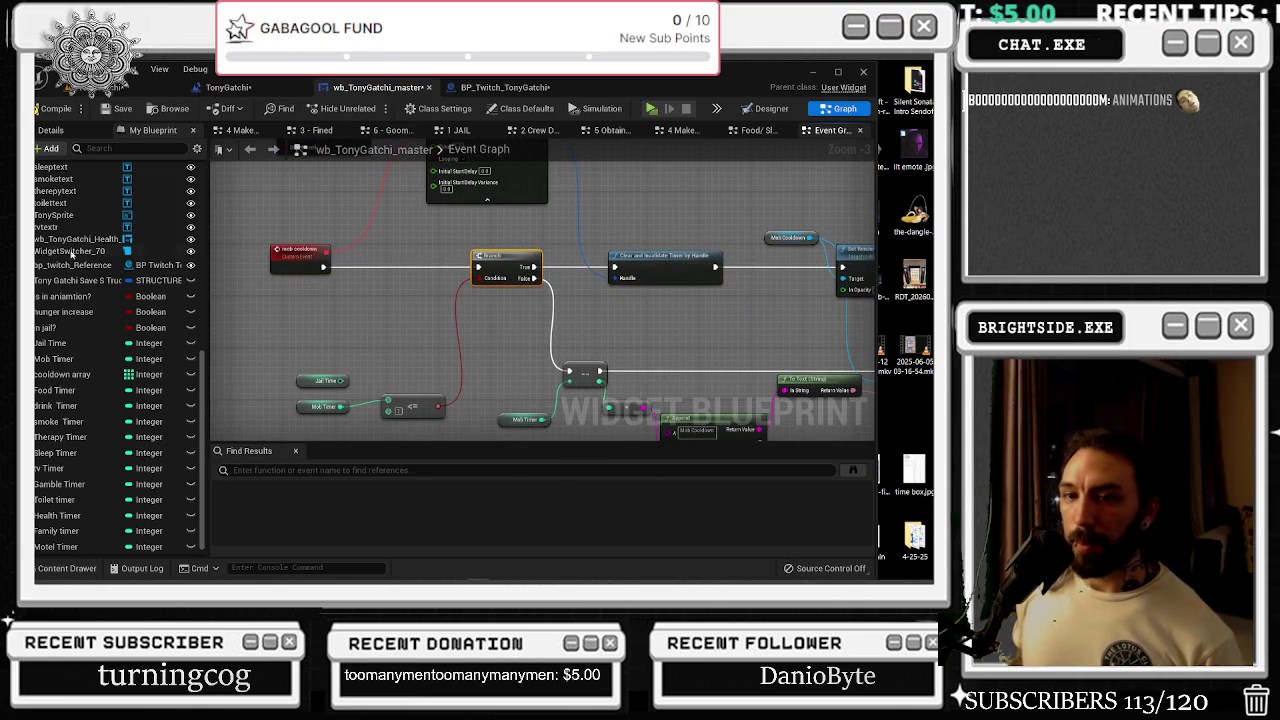
drag(549, 282, 492, 228)
mouse_move(262, 303)
mouse_down()
mouse_move(575, 398)
mouse_move(390, 356)
mouse_move(366, 272)
mouse_move(367, 296)
mouse_up()
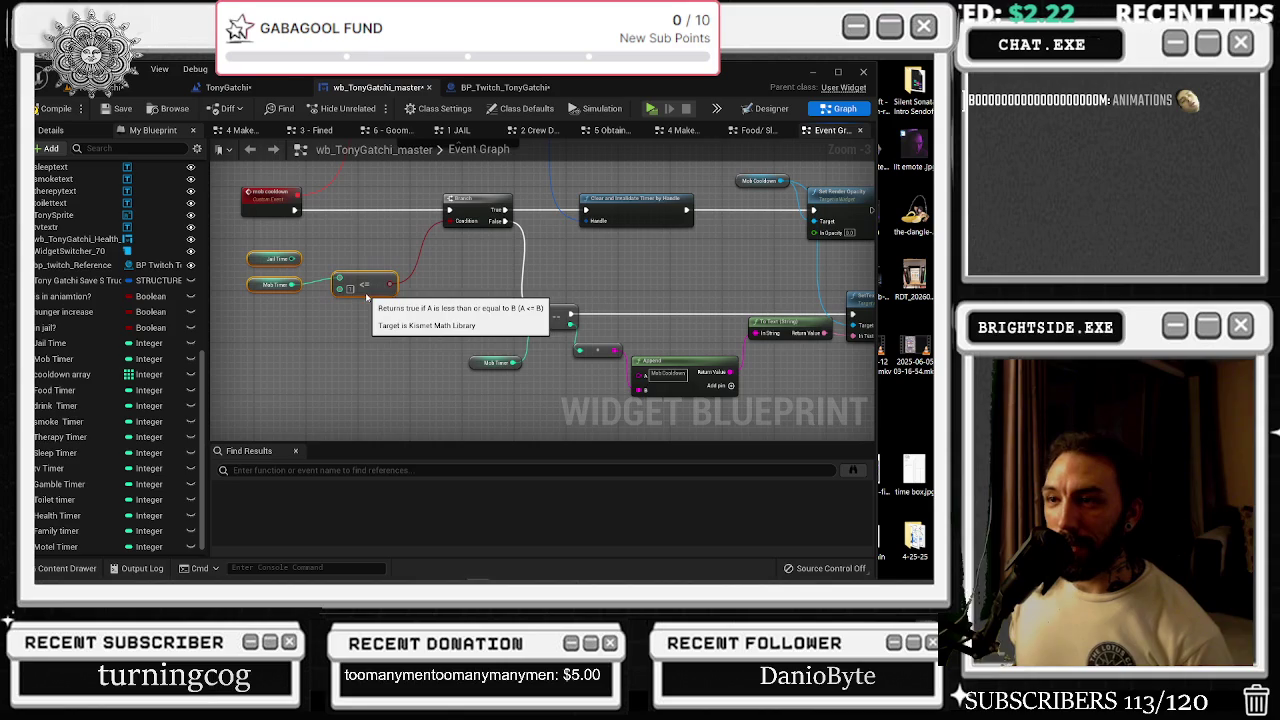
drag(494, 206, 456, 203)
- Shift the SetText node slightly right so its wires run straight
mouse_move(765, 228)
mouse_down()
mouse_move(734, 266)
mouse_move(487, 249)
mouse_up()
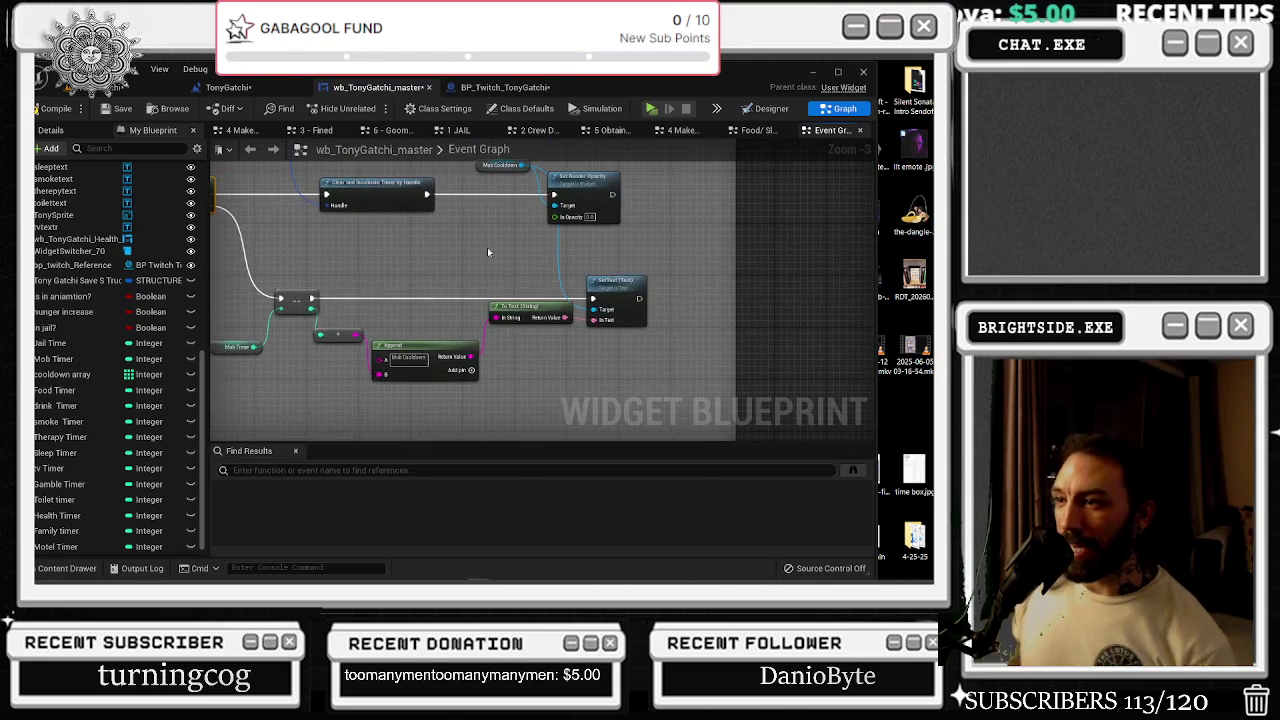
drag(592, 282, 609, 287)
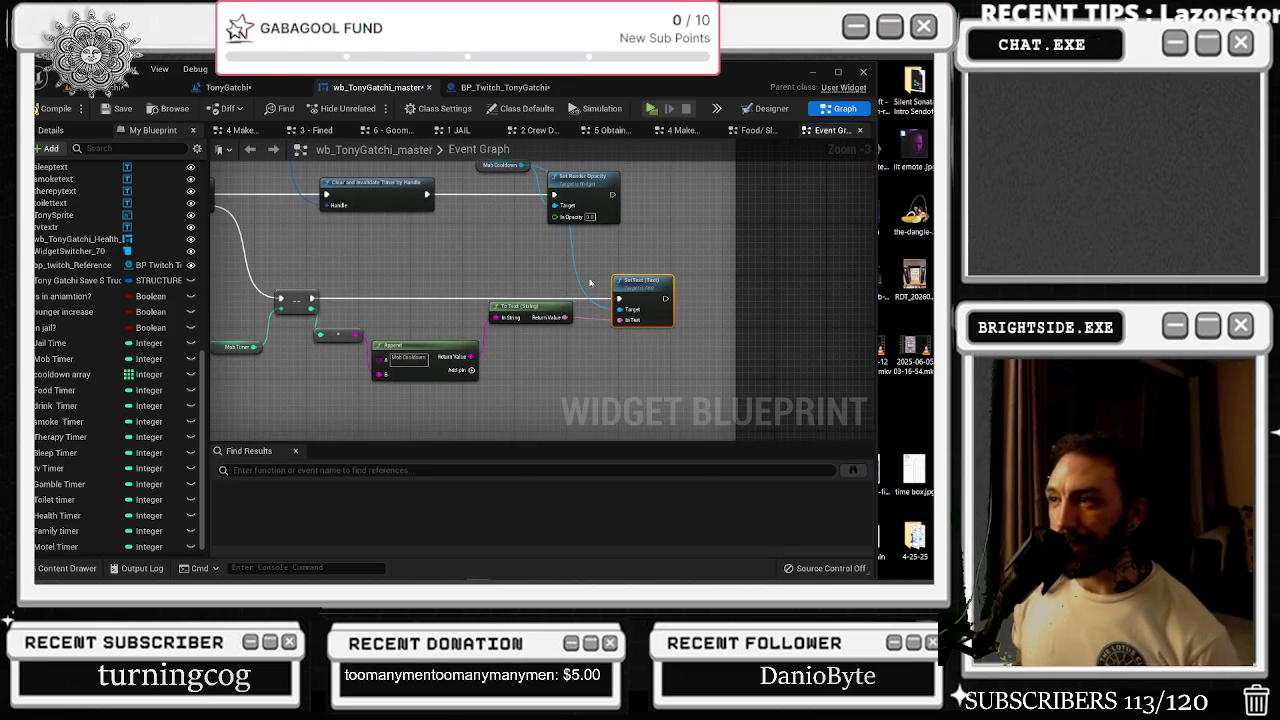
mouse_move(395, 251)
mouse_down()
mouse_move(654, 286)
mouse_move(612, 251)
mouse_up()
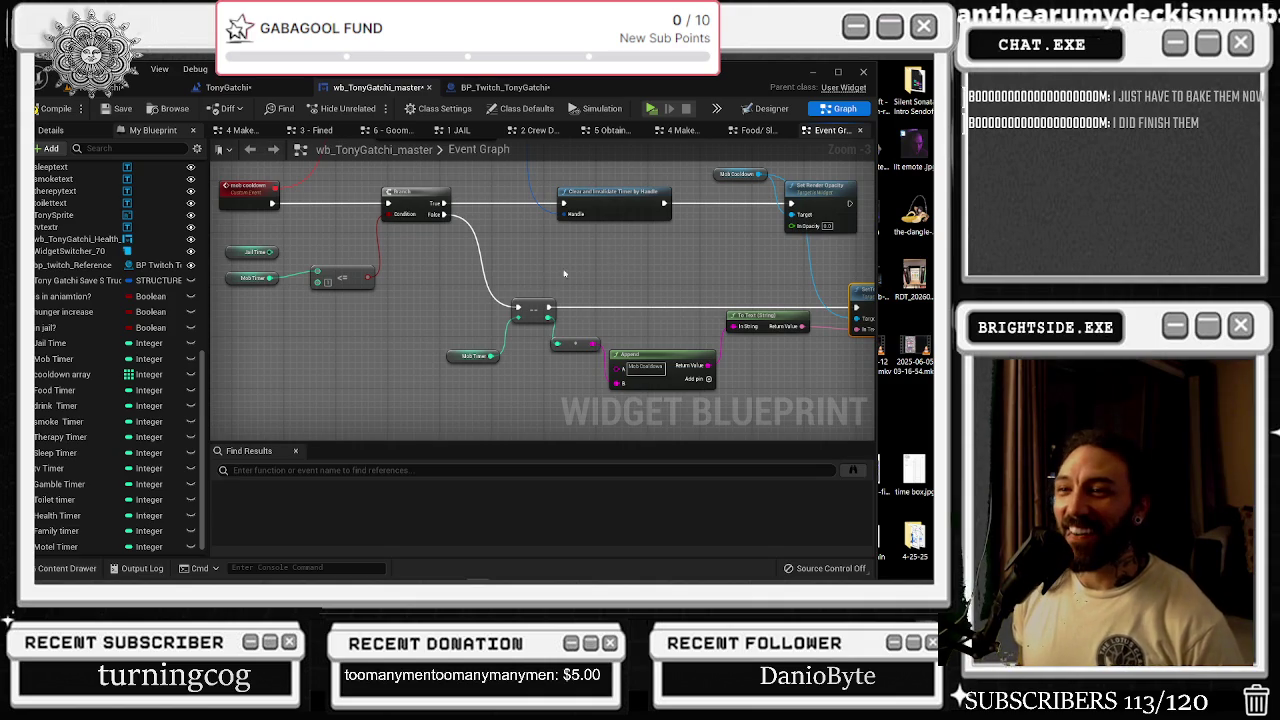
- Move the Jail Timer node down below the Mob Timer node
scroll(581, 265, down, 2)
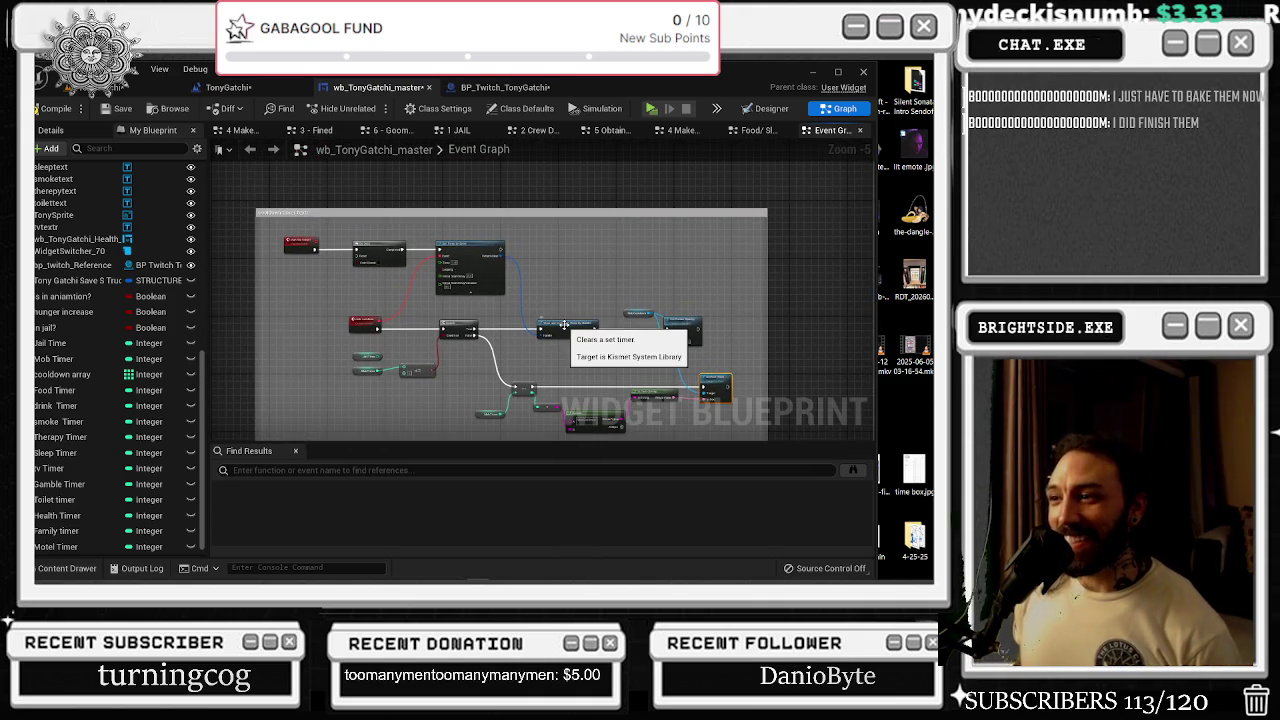
scroll(436, 335, up, 1)
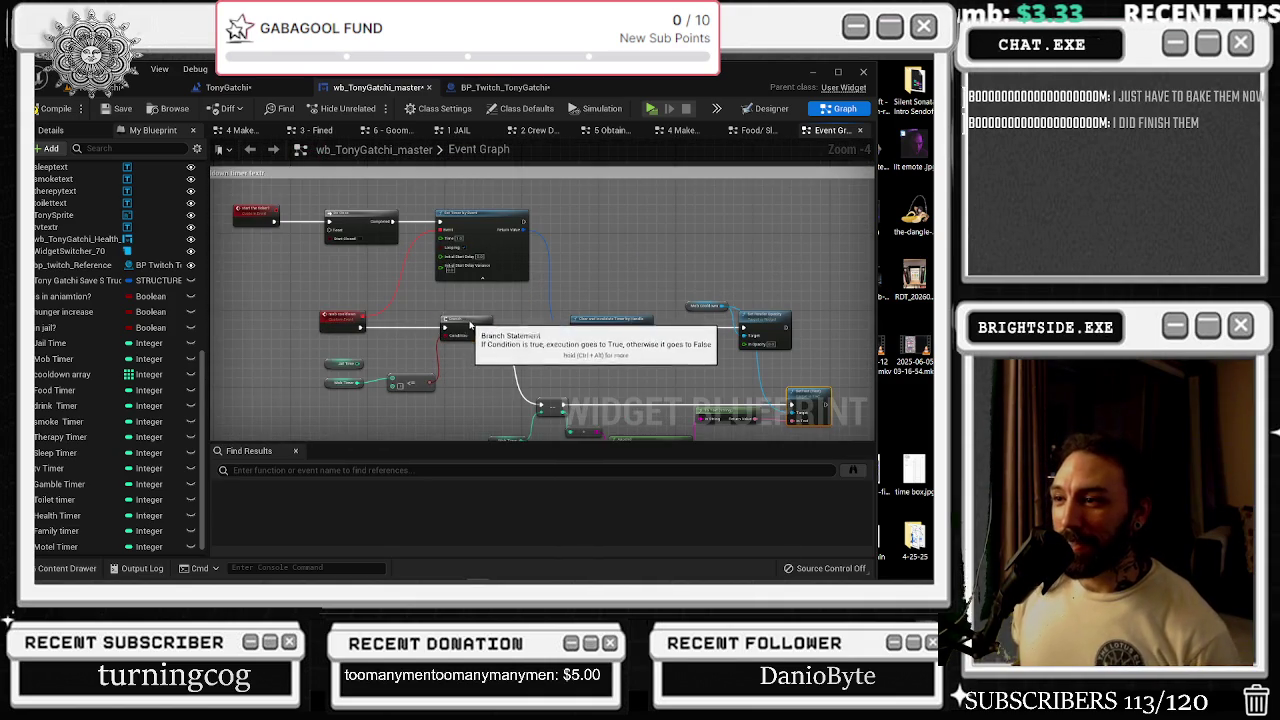
drag(487, 377, 505, 337)
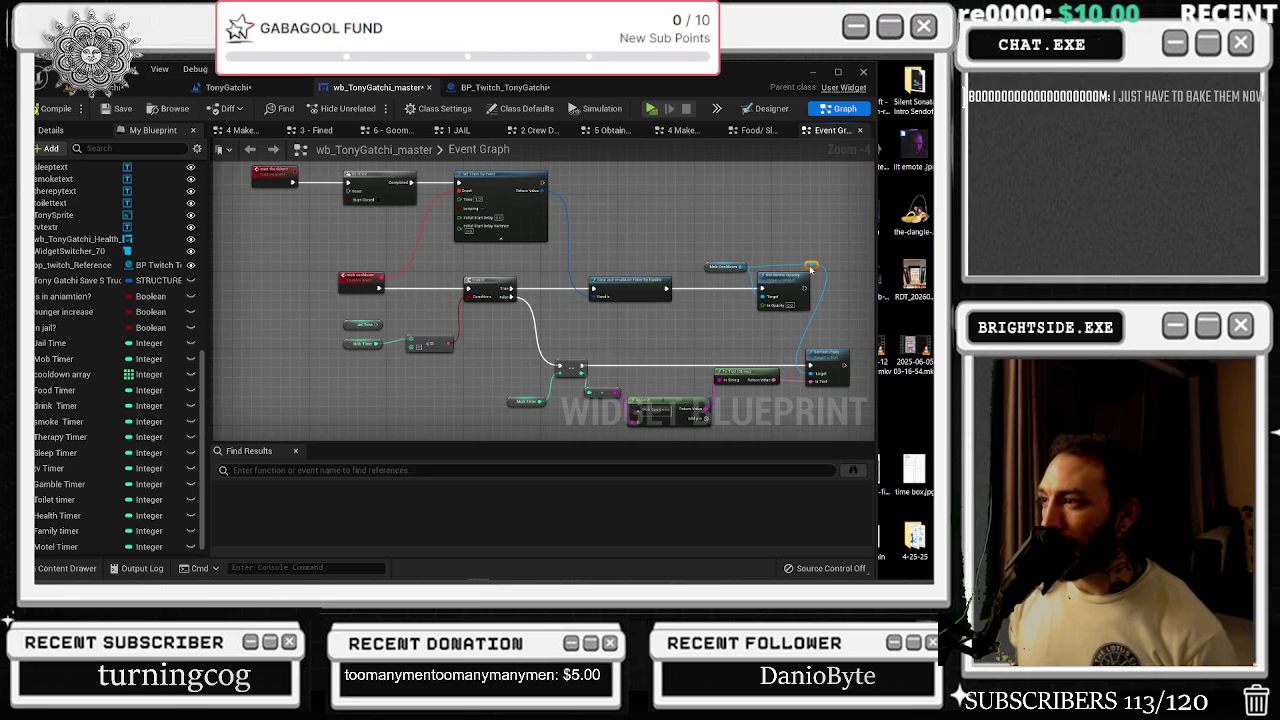
mouse_move(828, 356)
mouse_down()
mouse_move(730, 364)
mouse_move(809, 327)
mouse_move(861, 331)
mouse_up()
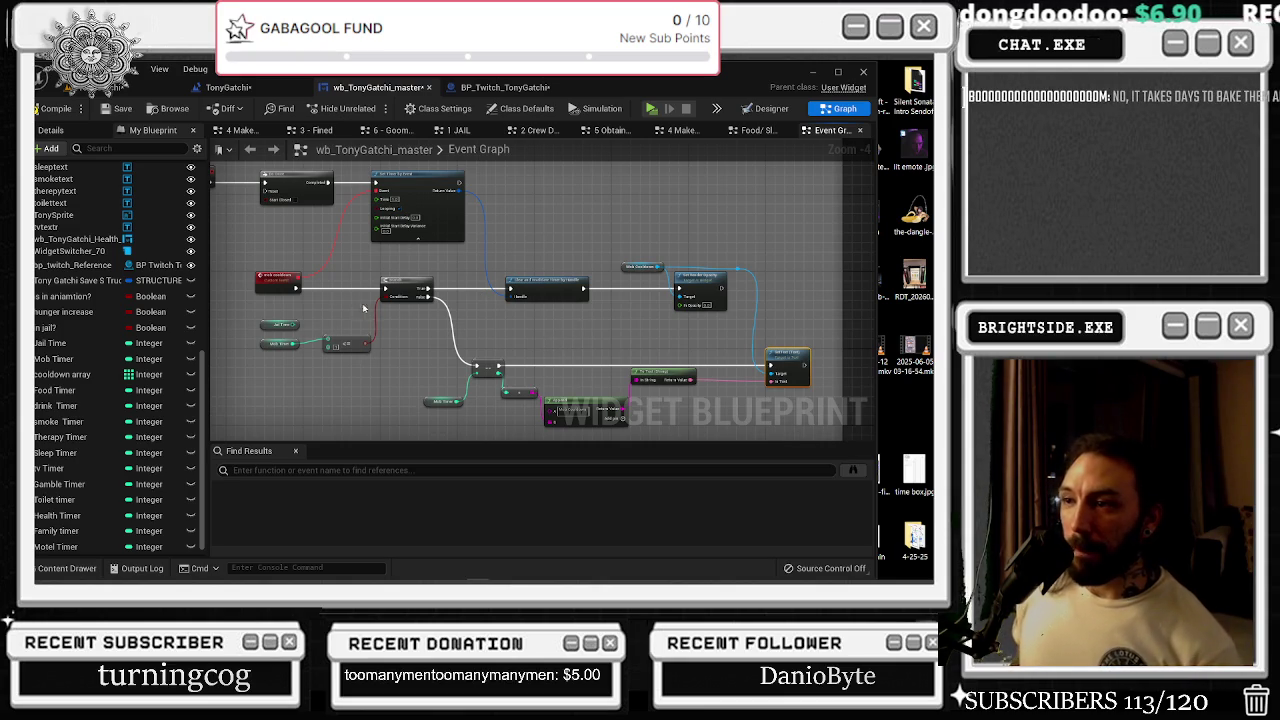
drag(355, 311, 448, 314)
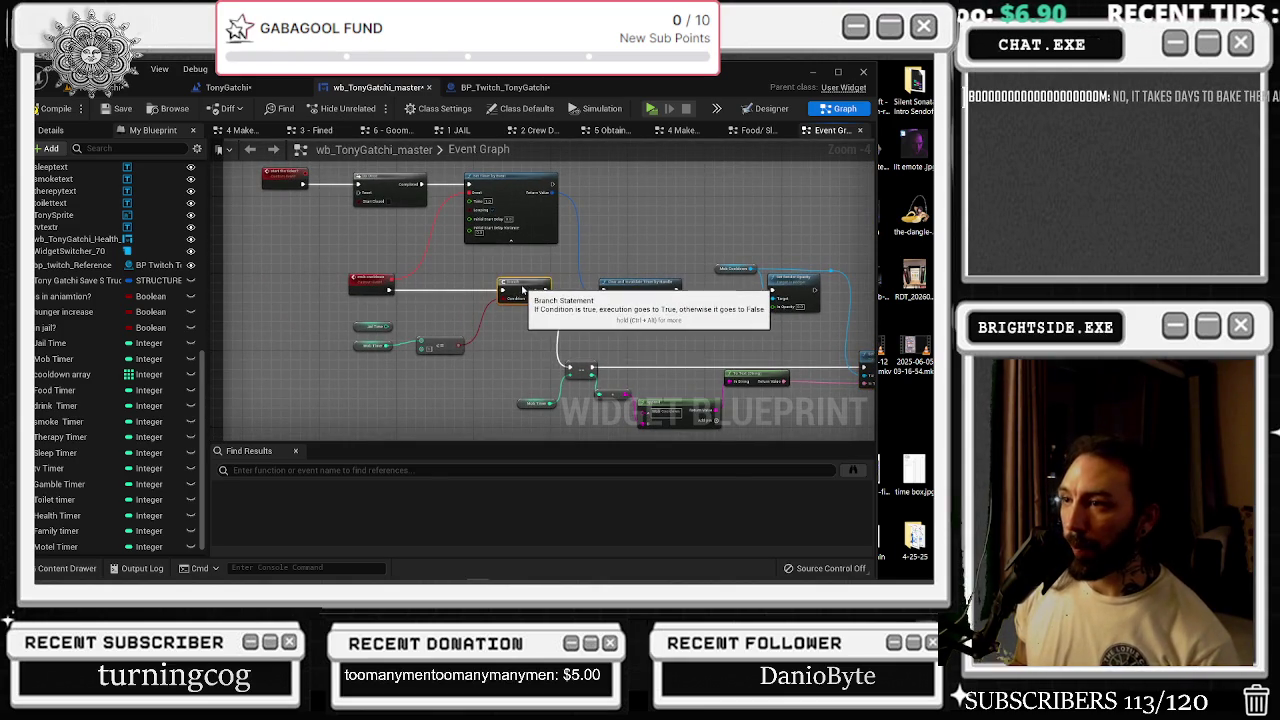
scroll(497, 303, up, 2)
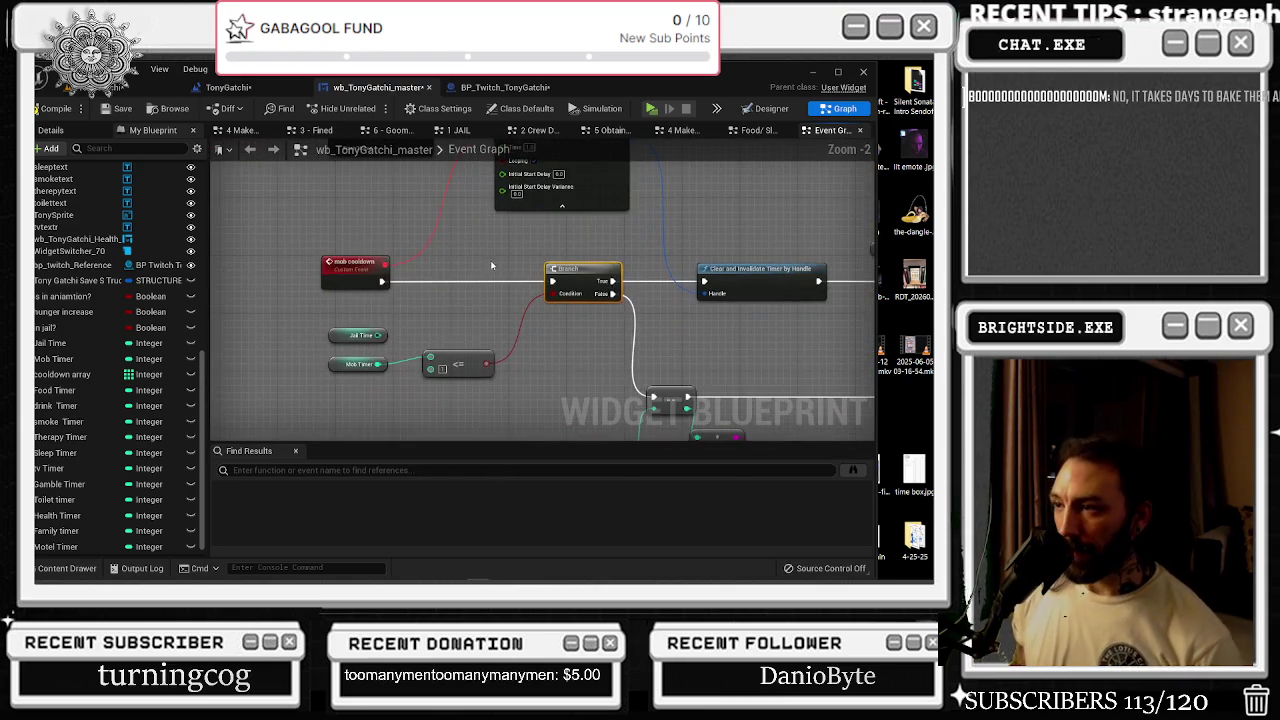
mouse_move(492, 265)
mouse_down()
mouse_move(380, 229)
mouse_move(474, 267)
mouse_up()
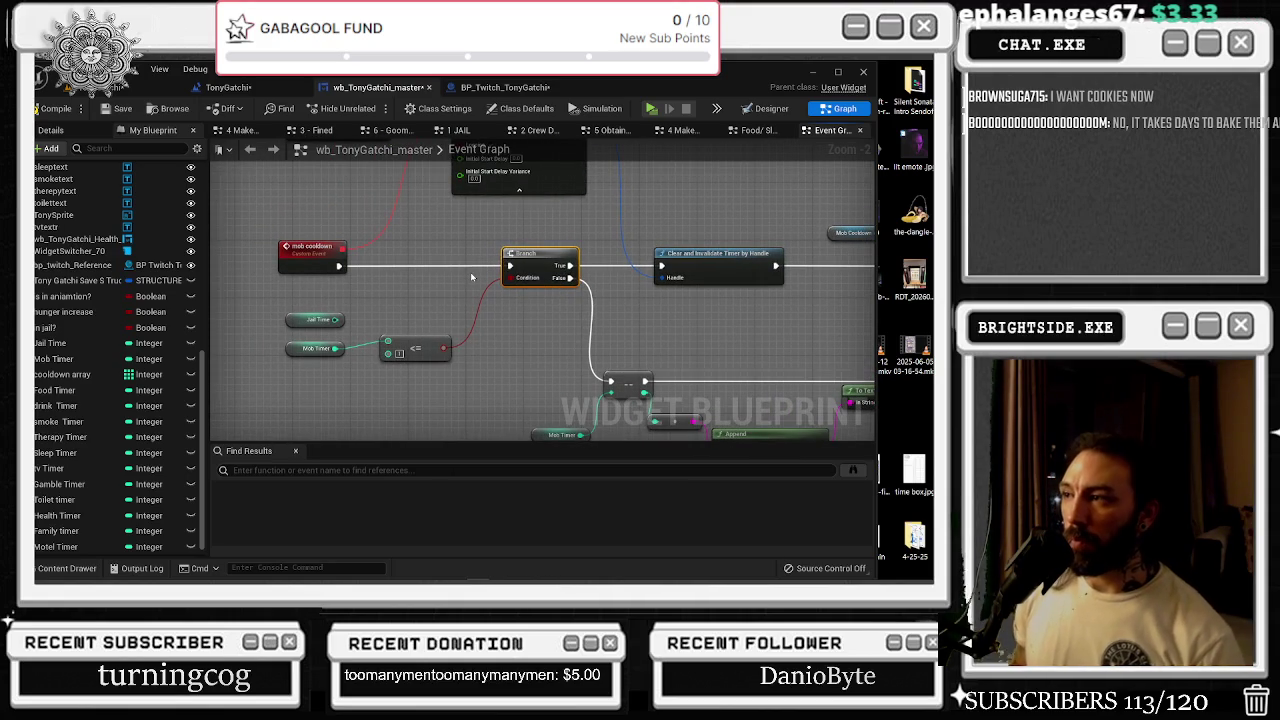
scroll(471, 277, down, 1)
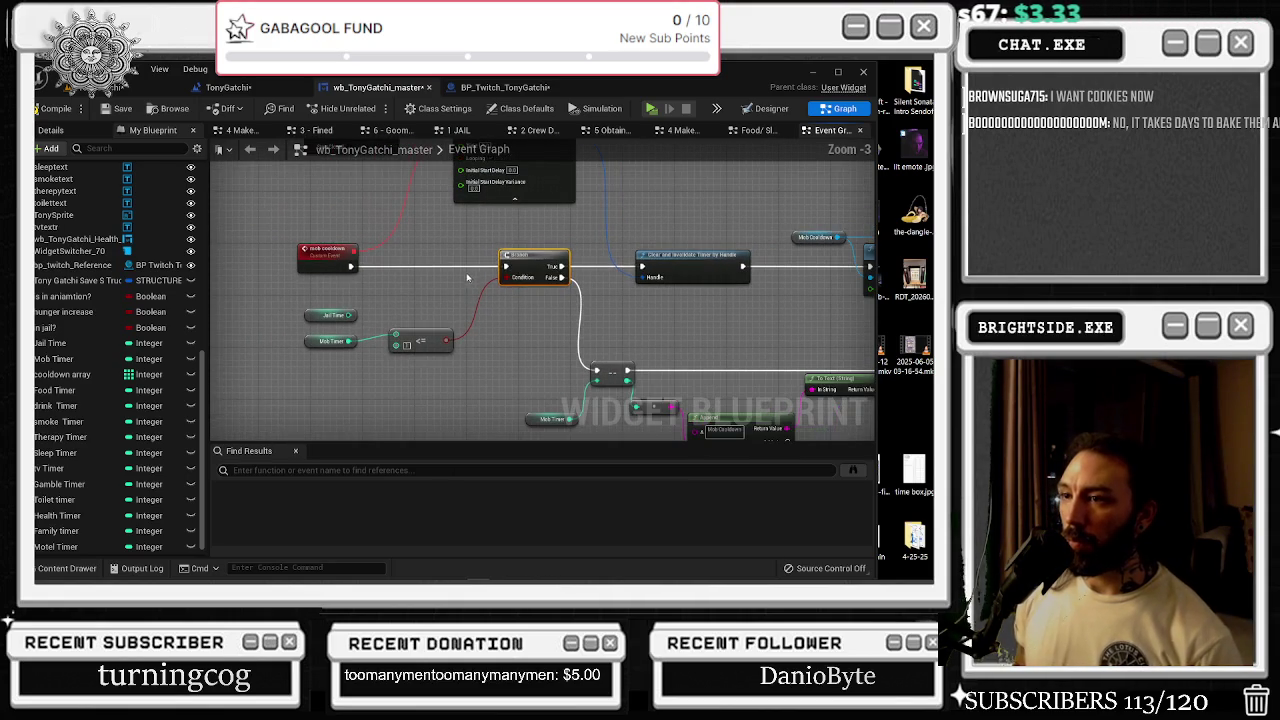
drag(315, 320, 330, 356)
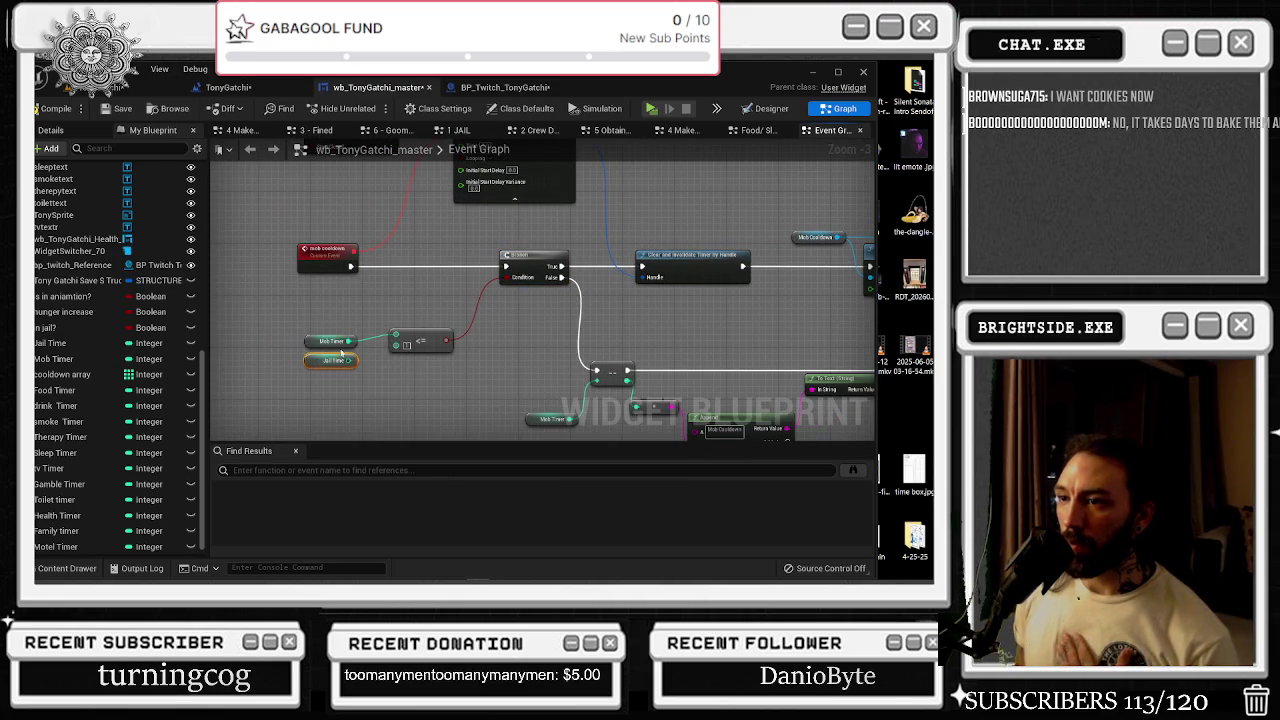
- Select the lower mob cooldown nodes and push them further down
scroll(432, 291, down, 2)
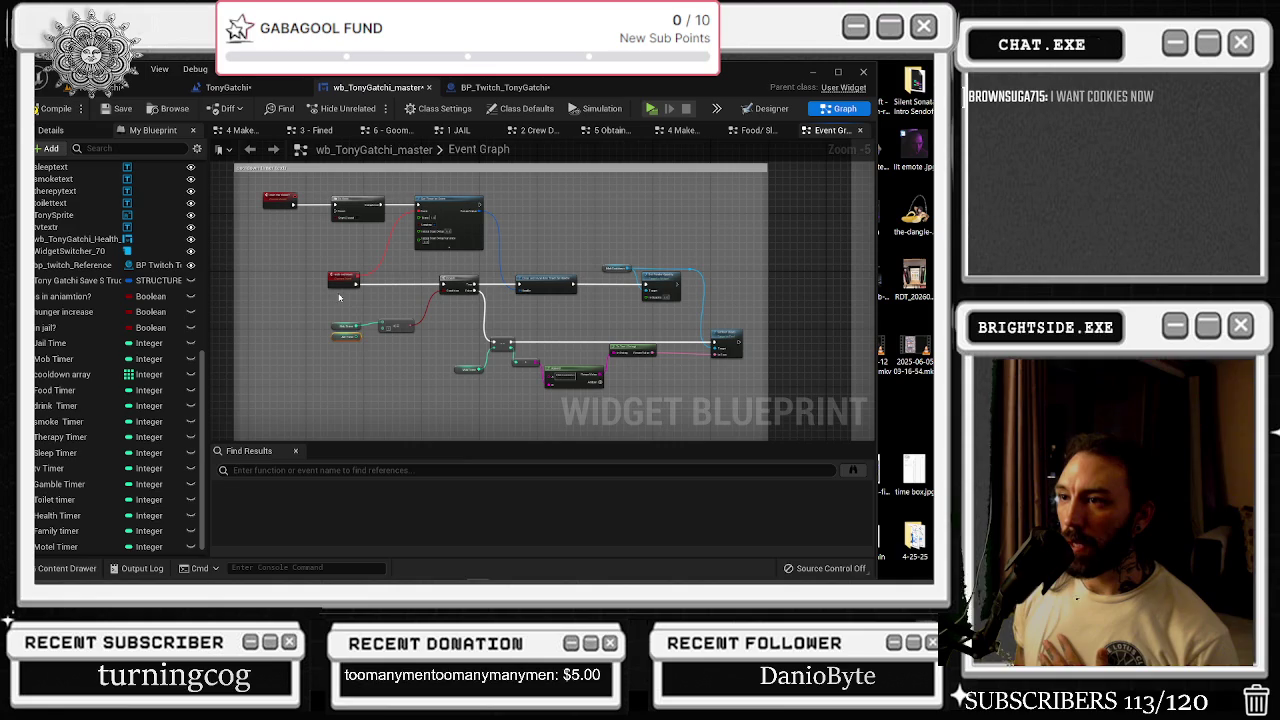
mouse_move(330, 296)
mouse_down()
mouse_move(480, 370)
mouse_move(640, 411)
mouse_move(745, 412)
mouse_up()
mouse_move(730, 350)
mouse_down()
mouse_move(735, 372)
mouse_move(750, 343)
mouse_up()
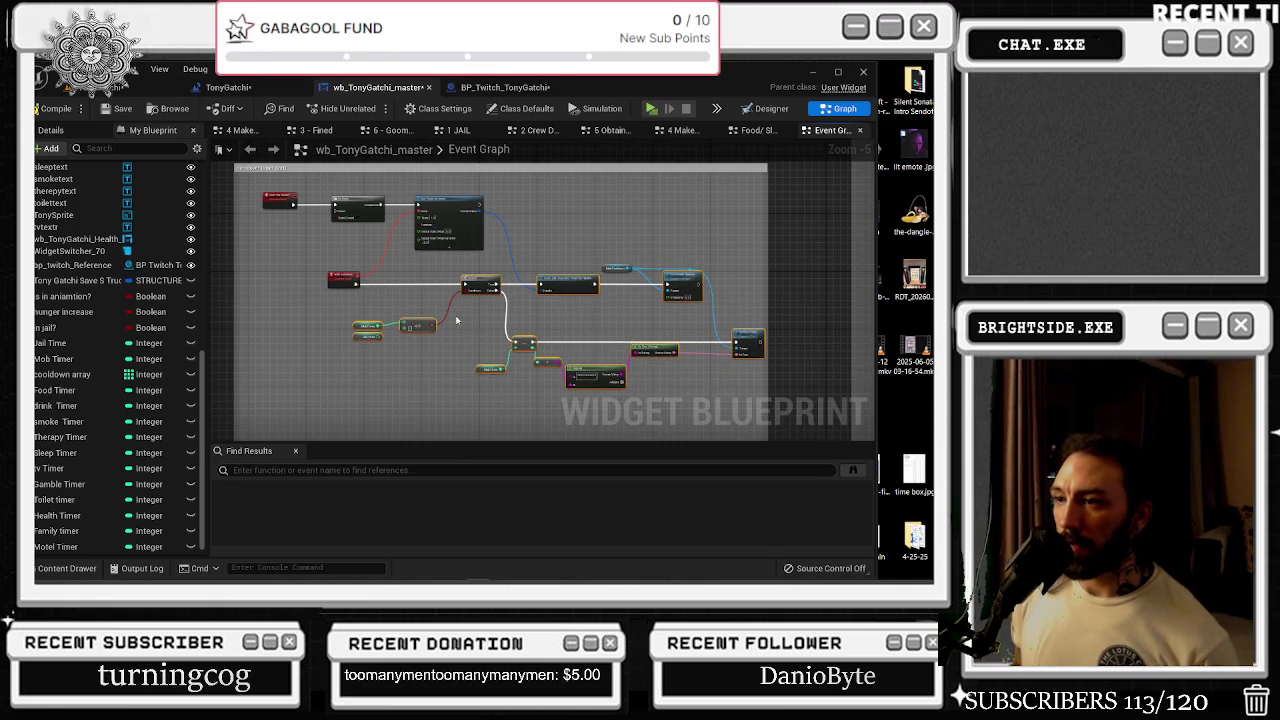
- Move the mob cooldown event node left to make room after it
scroll(465, 290, up, 2)
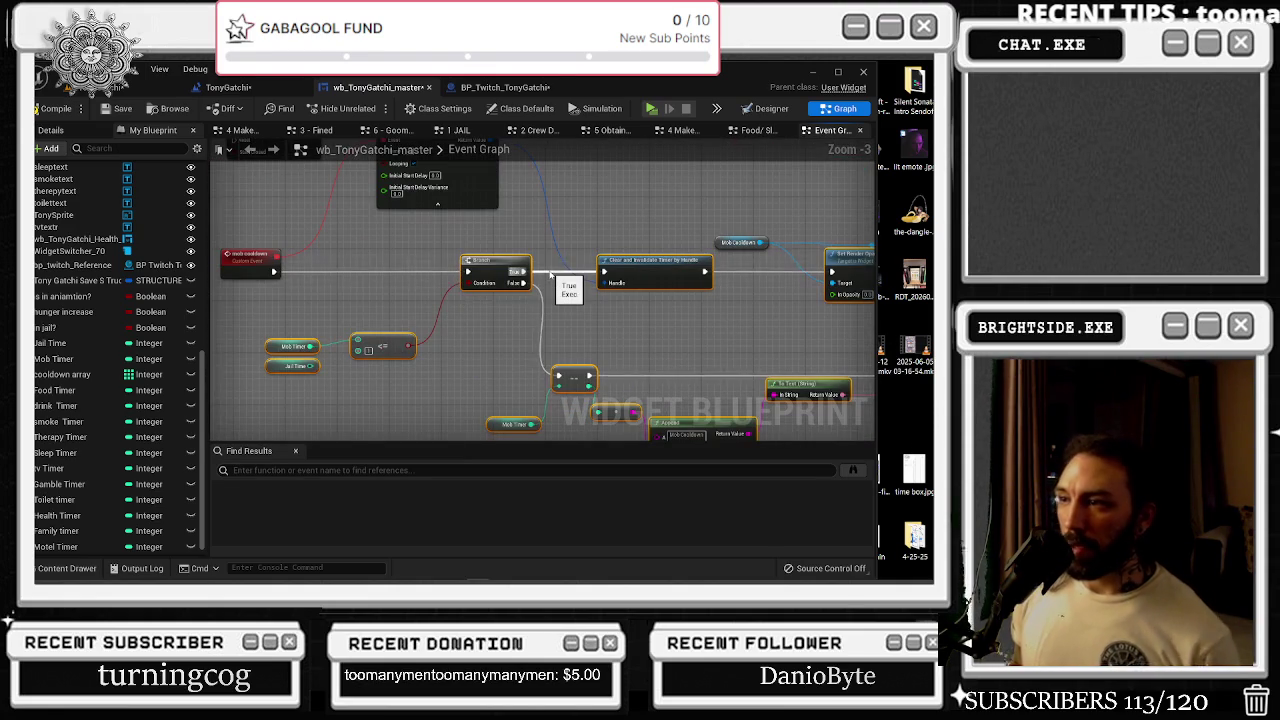
scroll(552, 276, down, 1)
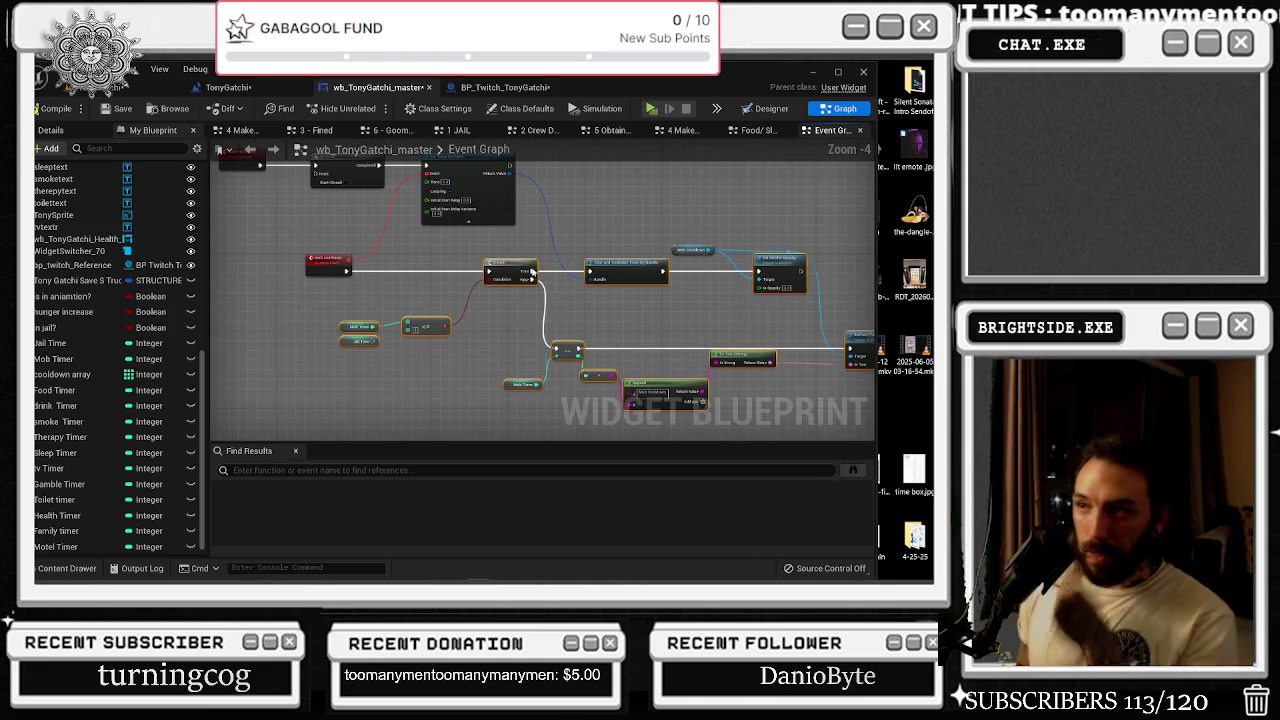
scroll(436, 253, down, 1)
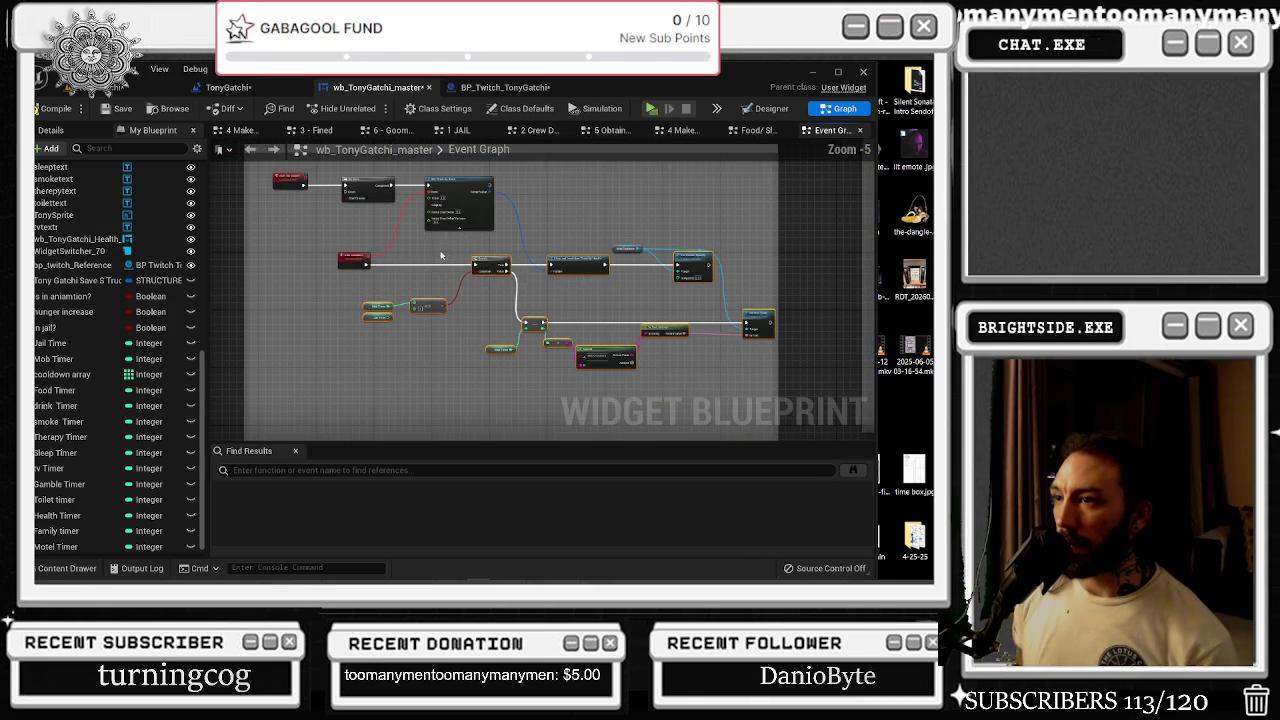
drag(365, 254, 292, 254)
scroll(385, 252, up, 1)
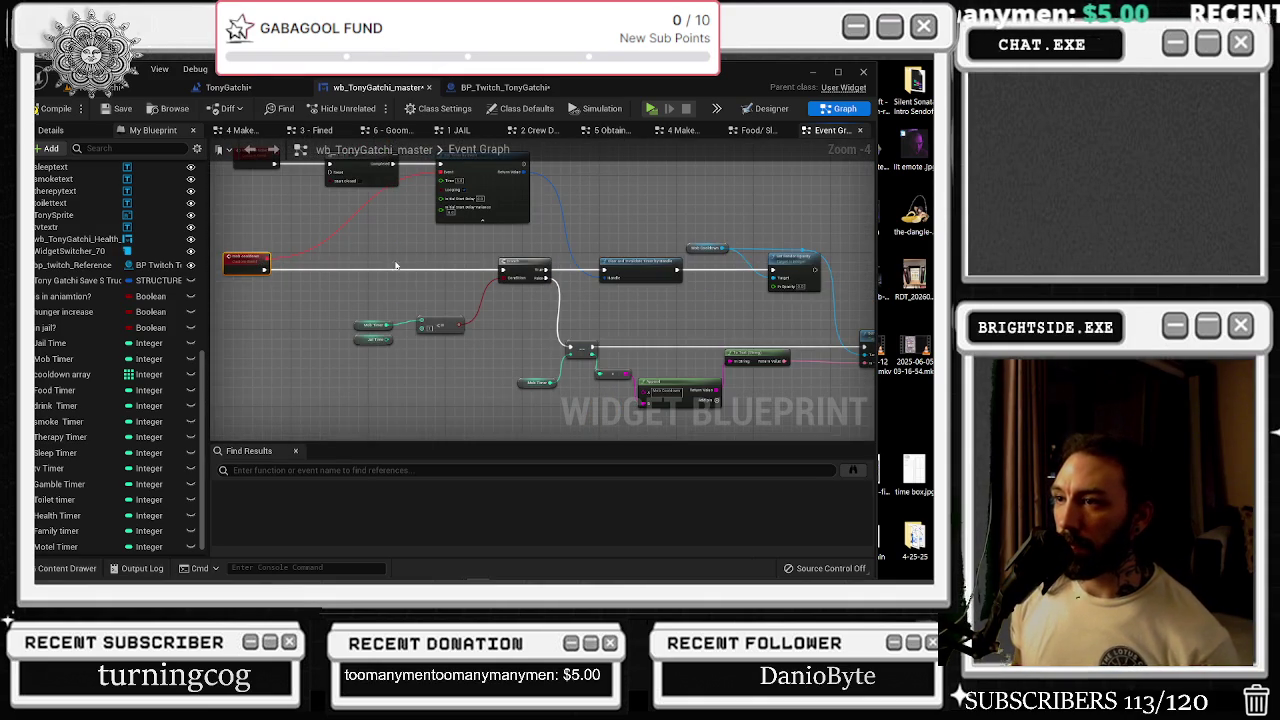
- Add a Sequence node after the mob cooldown event and place the <= timer comparison beside it
click(396, 265)
scroll(396, 265, up, 2)
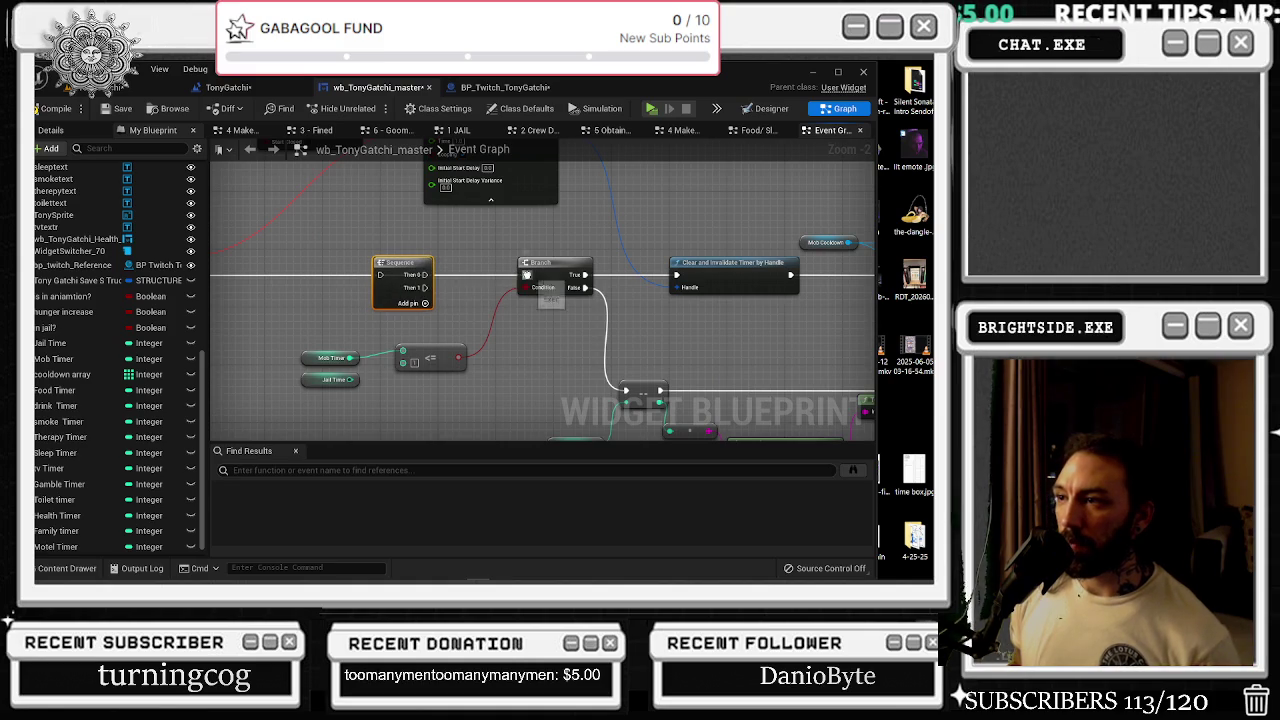
scroll(431, 266, down, 1)
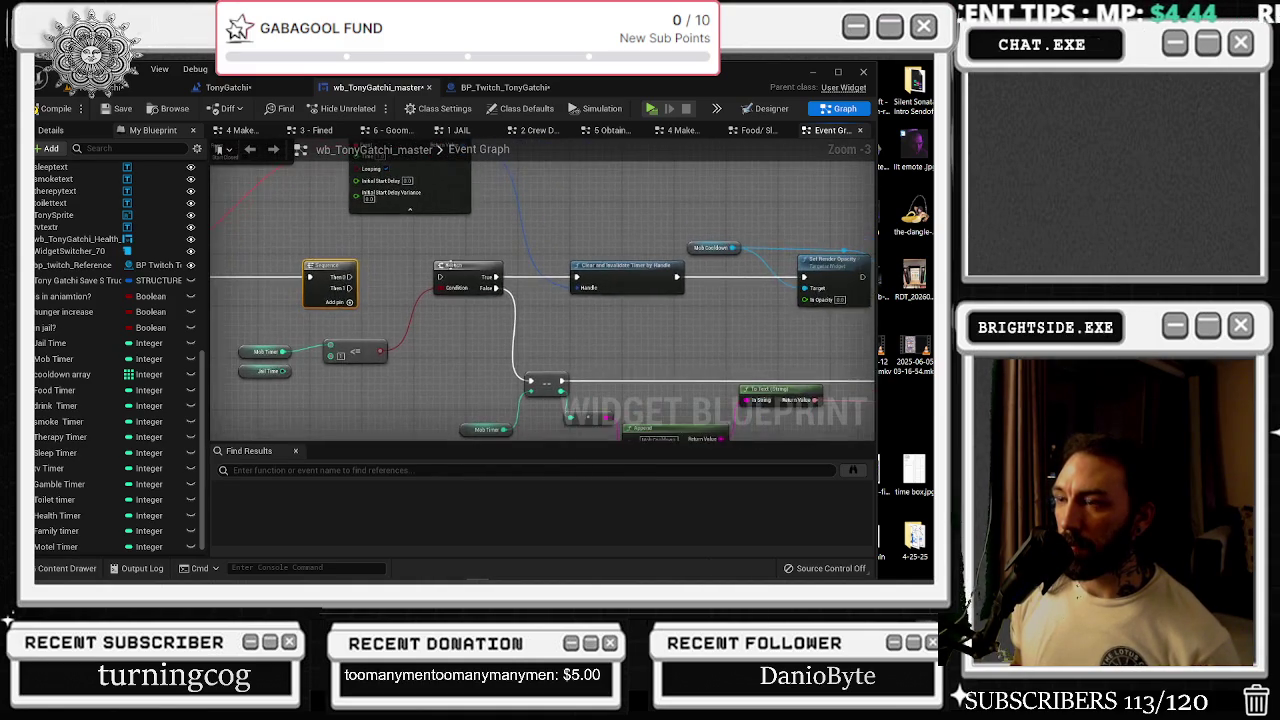
scroll(431, 266, down, 1)
mouse_move(413, 340)
mouse_down()
mouse_move(387, 321)
mouse_move(401, 326)
mouse_move(443, 260)
mouse_move(429, 276)
mouse_up()
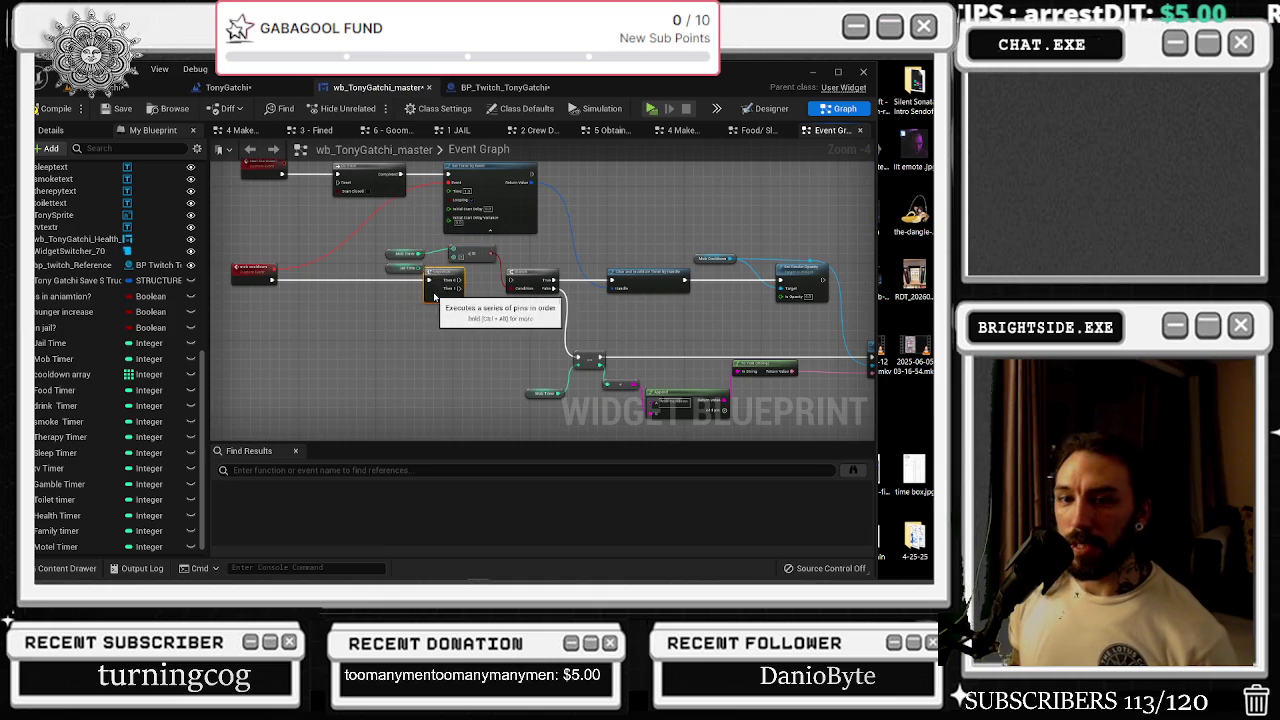
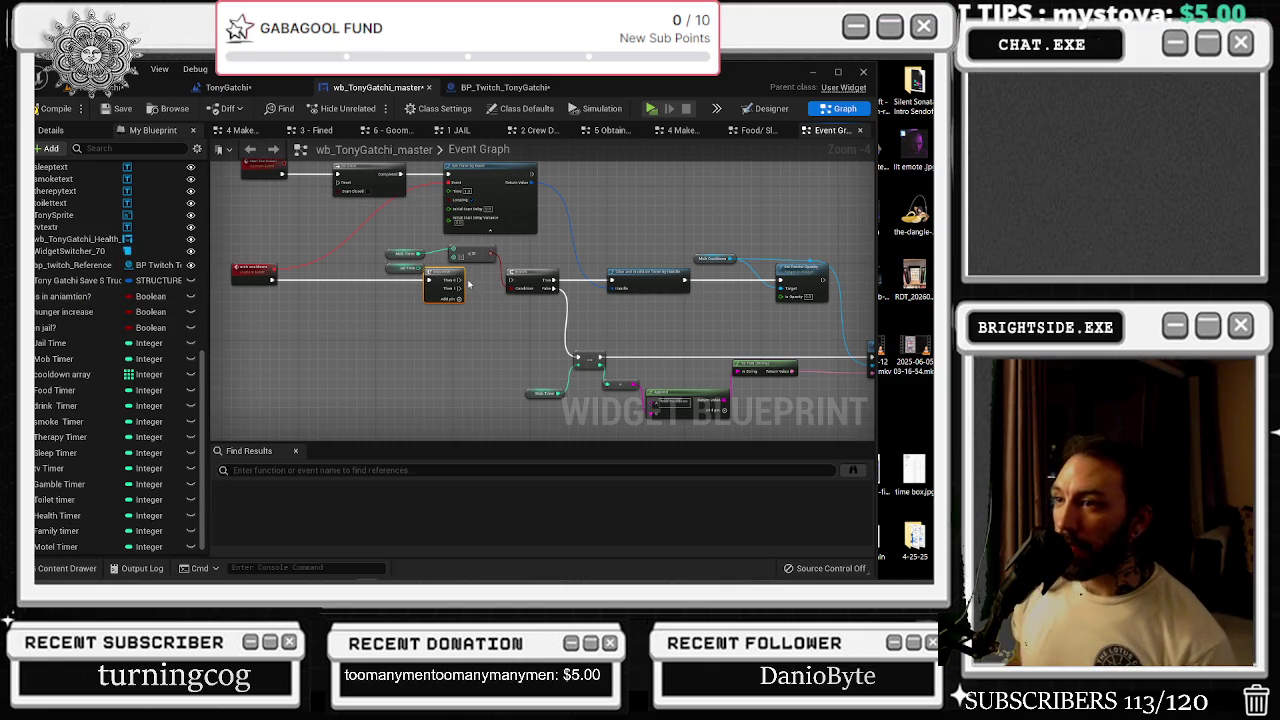
- Shift the Branch, Sequence and Set Timer by Event nodes right and move the Jail Time getter down
scroll(469, 285, up, 3)
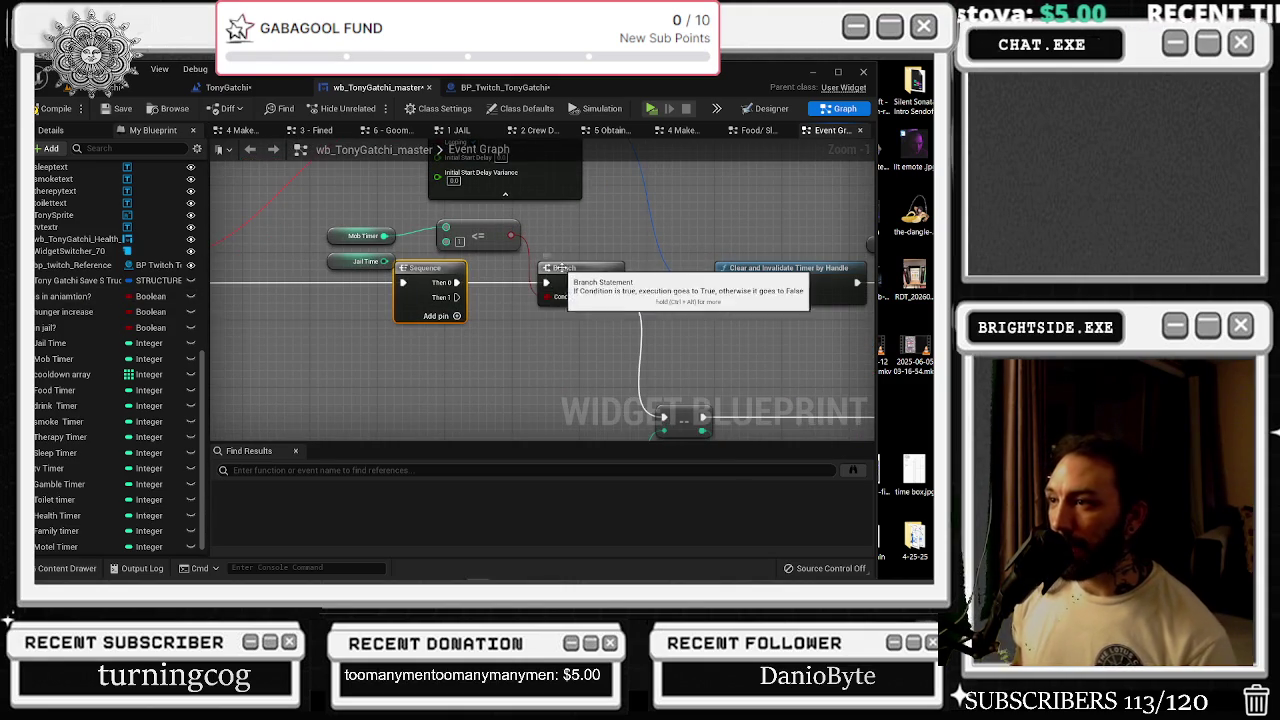
drag(560, 267, 585, 268)
drag(430, 283, 472, 283)
mouse_move(350, 261)
mouse_down()
mouse_move(287, 276)
mouse_move(337, 340)
mouse_move(361, 451)
mouse_up()
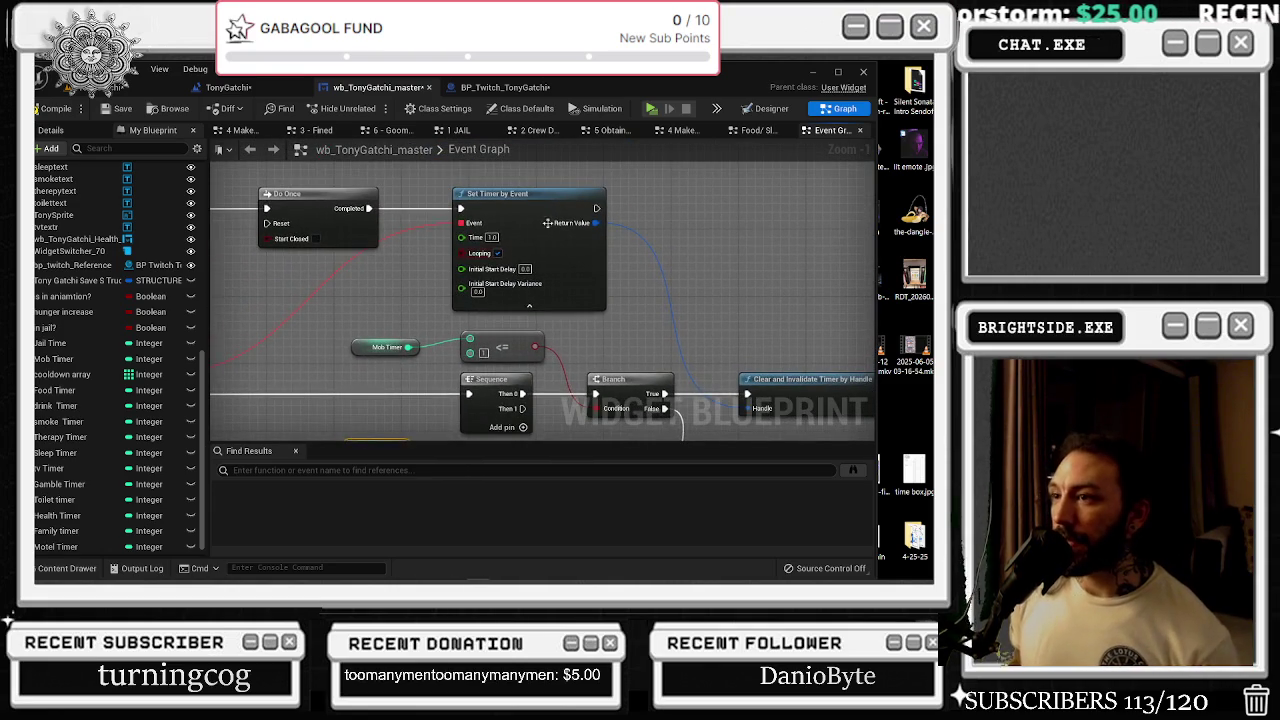
mouse_move(528, 234)
mouse_down()
mouse_move(666, 234)
mouse_move(637, 234)
mouse_up()
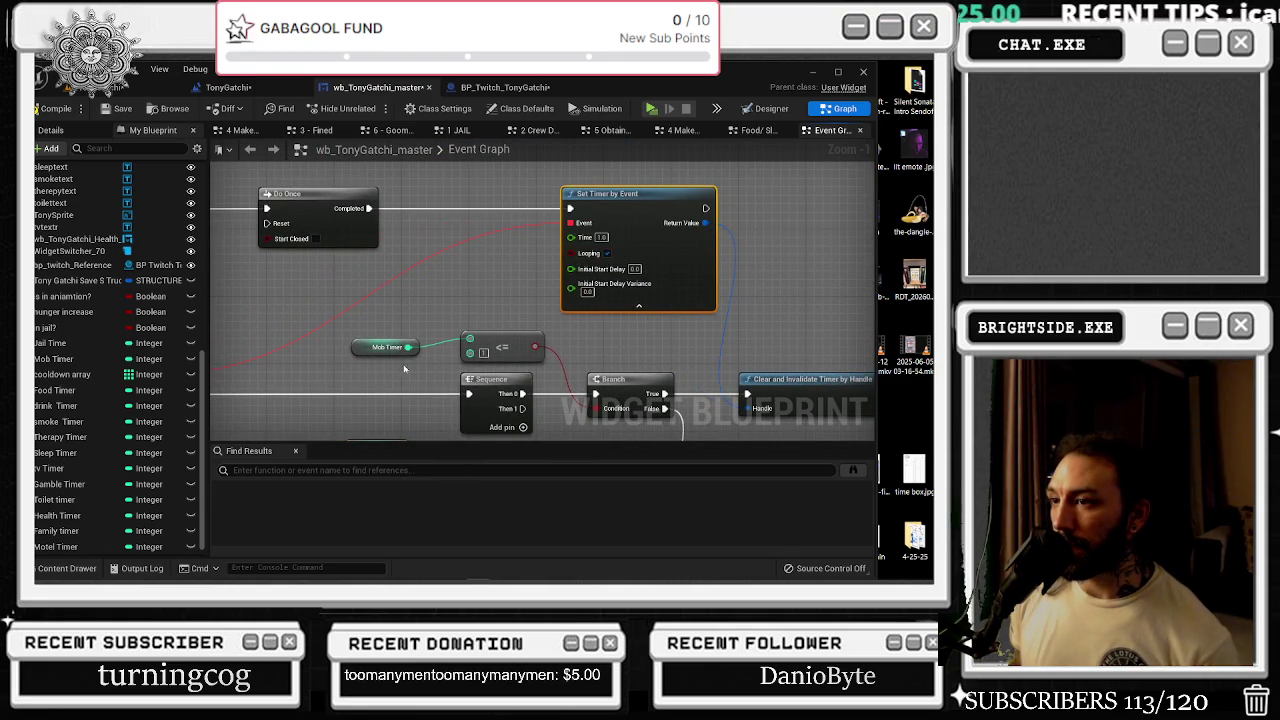
drag(409, 348, 352, 273)
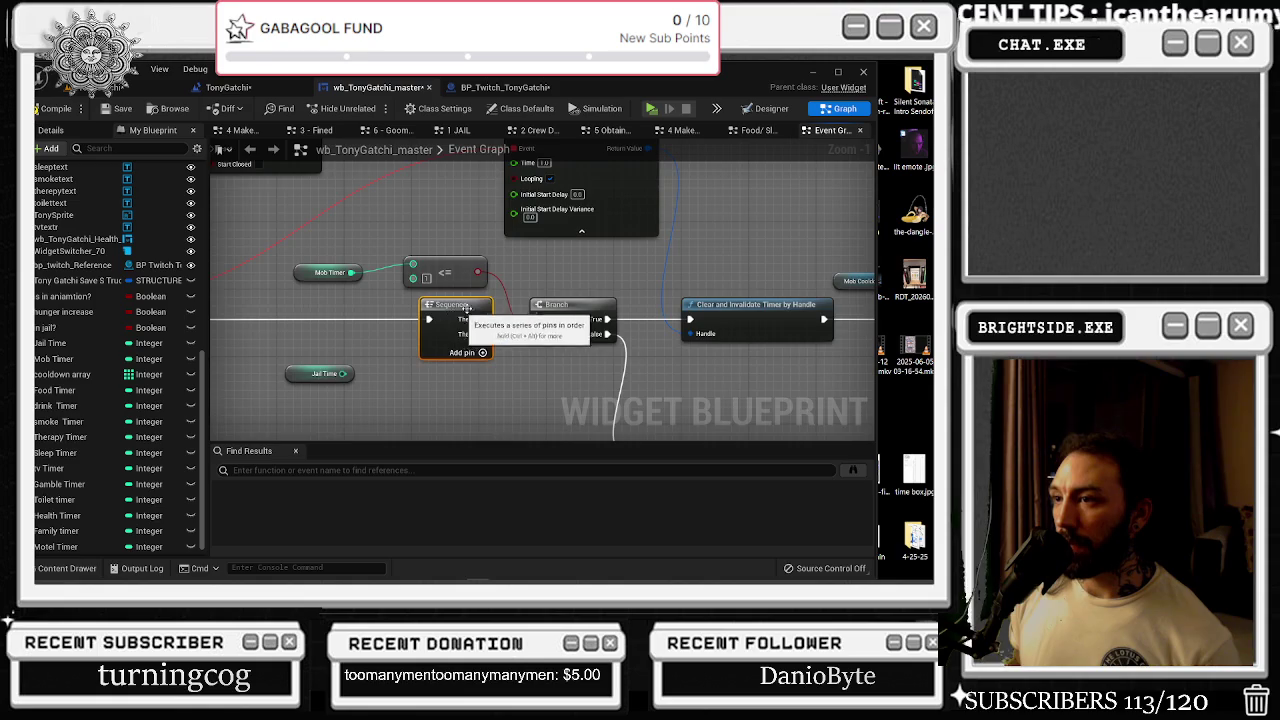
drag(432, 300, 400, 253)
- Check the lower graph around the Append node and nudge the Sequence node further left
click(540, 272)
drag(633, 386, 575, 330)
mouse_move(619, 409)
mouse_down()
mouse_move(583, 334)
mouse_move(562, 348)
mouse_up()
click(640, 342)
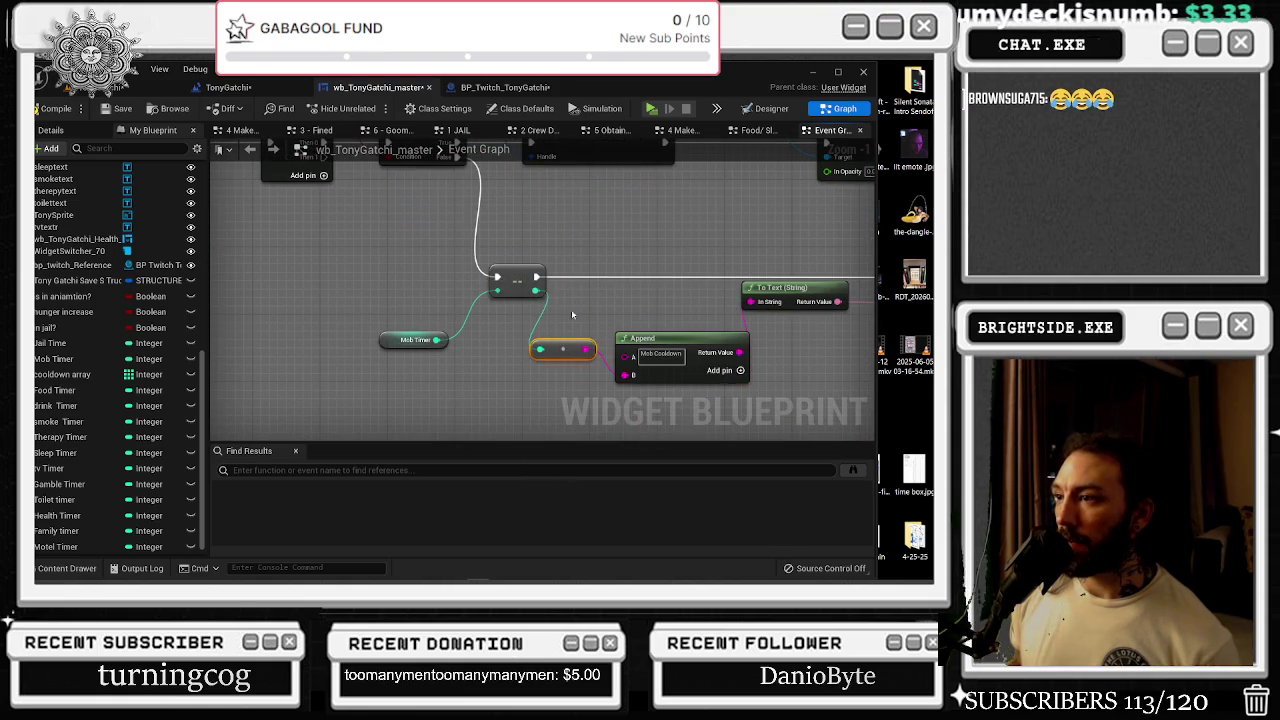
mouse_move(581, 291)
mouse_down()
mouse_move(778, 348)
mouse_move(826, 429)
mouse_up()
mouse_move(551, 305)
mouse_down()
mouse_move(478, 285)
mouse_move(312, 285)
mouse_move(533, 300)
mouse_up()
scroll(533, 300, down, 4)
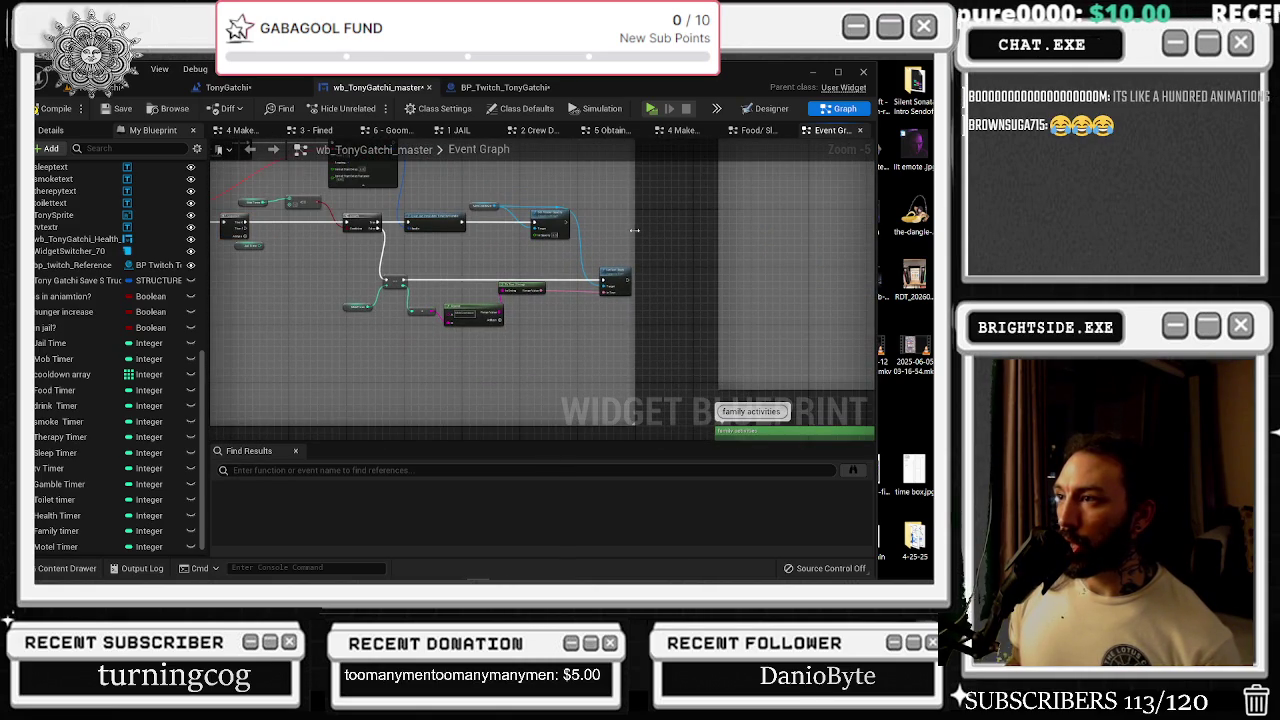
- Move Clear and Invalidate Timer up and pull Mob Cooldown and Set Render Opacity toward the Branch
drag(634, 230, 706, 240)
scroll(535, 276, up, 2)
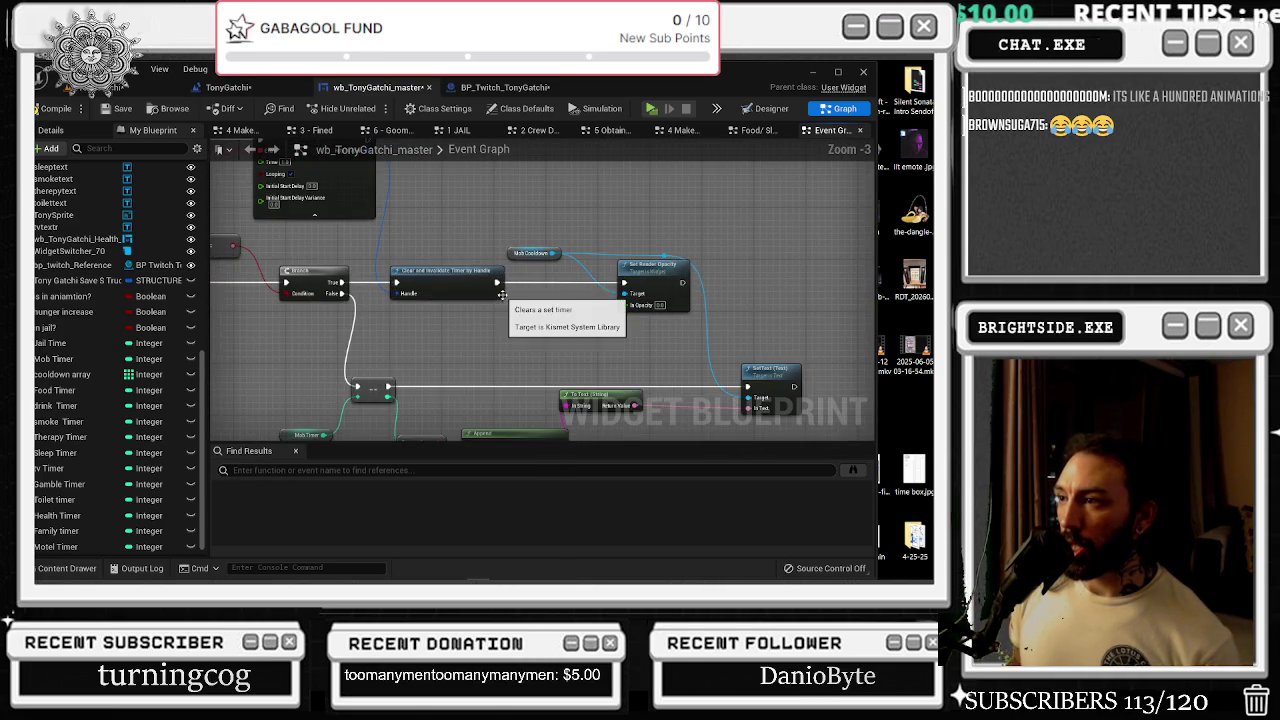
mouse_move(342, 283)
mouse_down()
mouse_move(666, 286)
mouse_move(625, 283)
mouse_up()
mouse_move(452, 270)
mouse_down()
mouse_move(486, 191)
mouse_move(506, 179)
mouse_up()
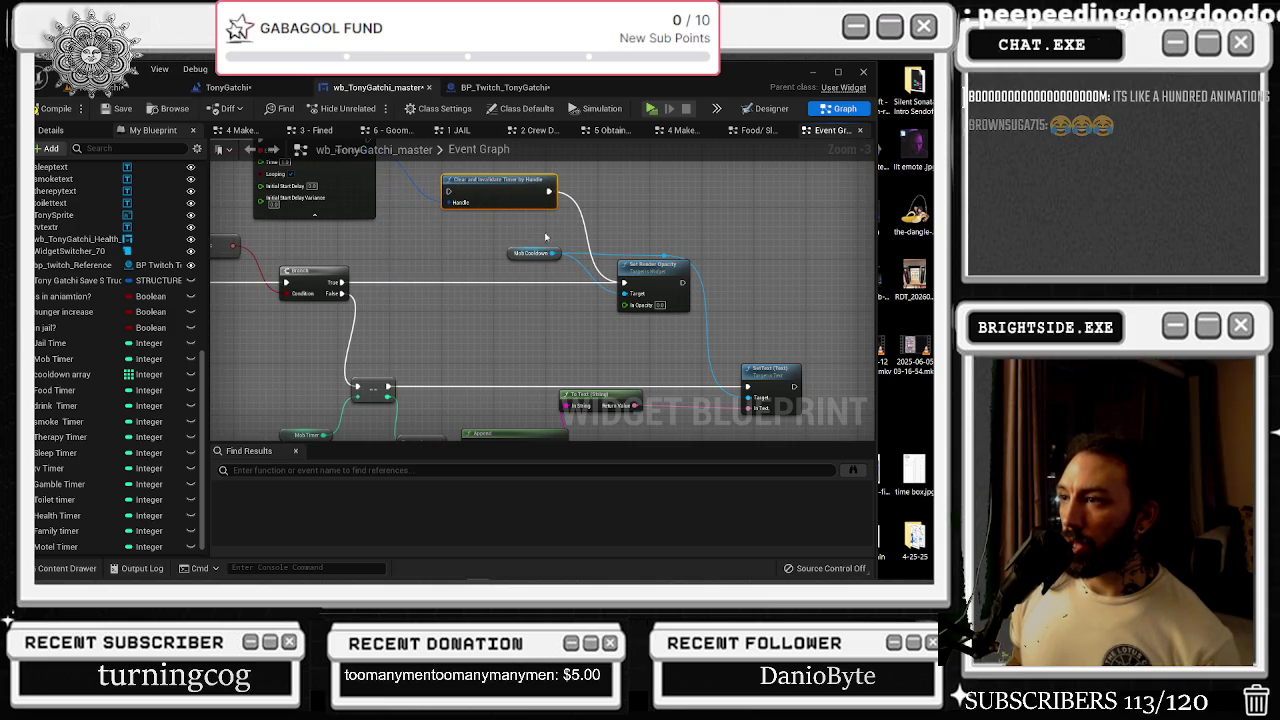
drag(512, 255, 400, 261)
drag(646, 266, 548, 266)
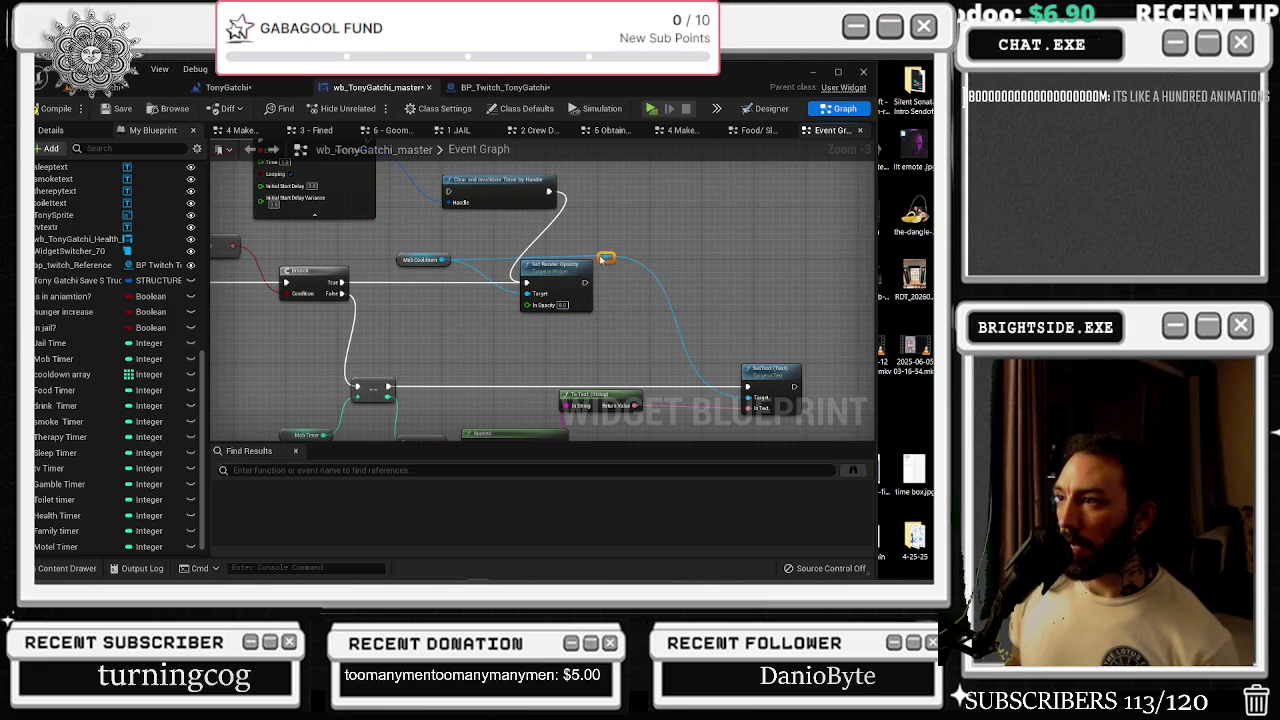
drag(603, 263, 603, 269)
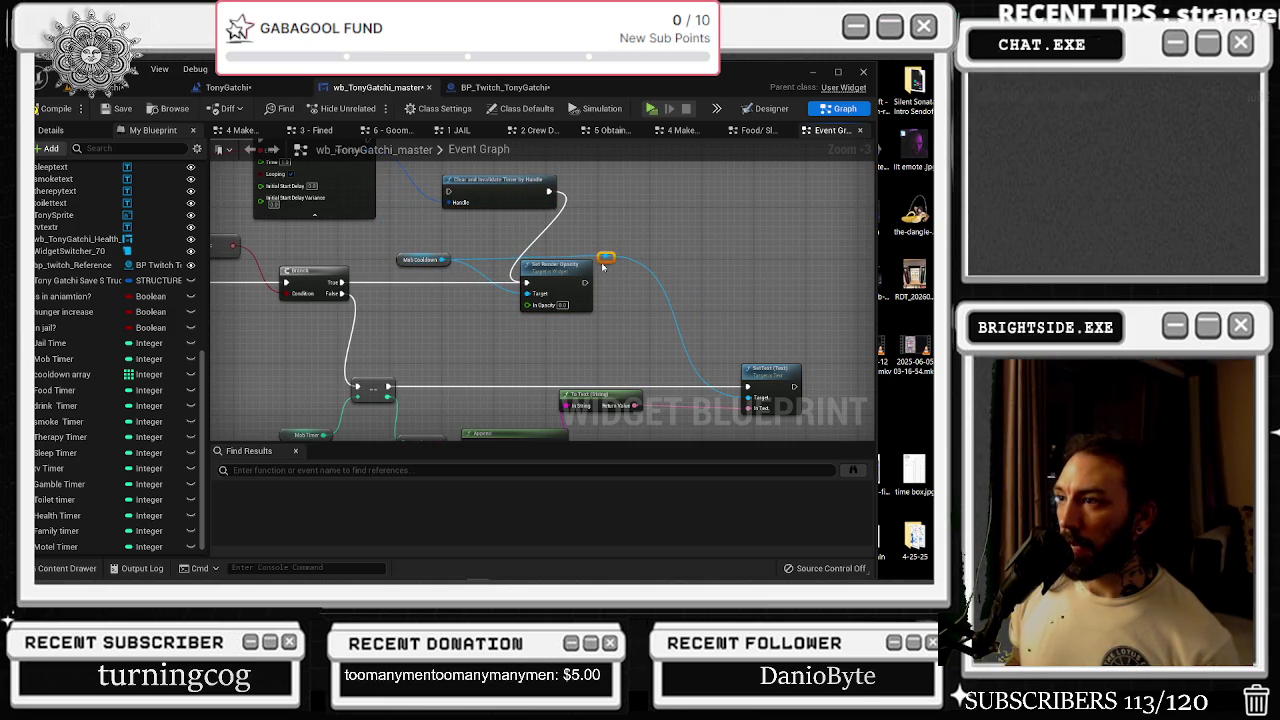
- Reposition the <= comparison and Mob Cooldown nodes, then bring up options for the selected nodes
drag(736, 395, 646, 332)
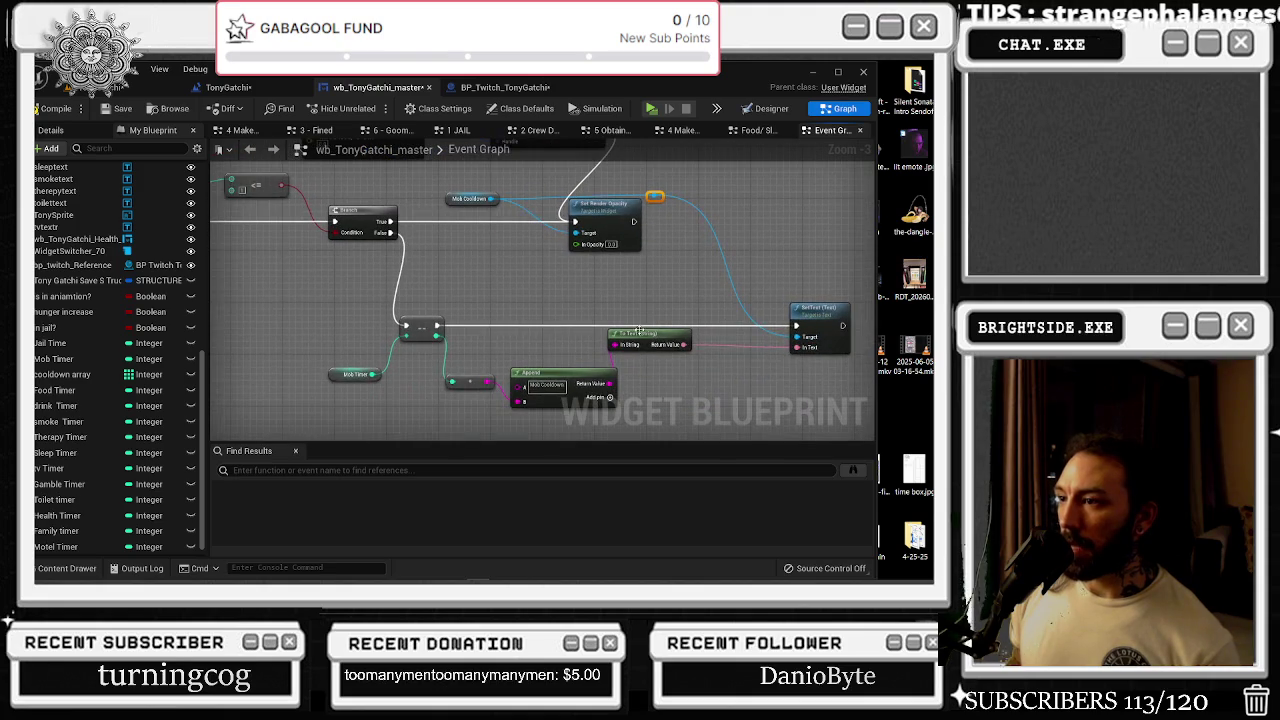
mouse_move(557, 304)
mouse_down()
mouse_move(575, 315)
mouse_move(469, 292)
mouse_up()
mouse_move(710, 324)
mouse_down()
mouse_move(662, 254)
mouse_move(616, 241)
mouse_up()
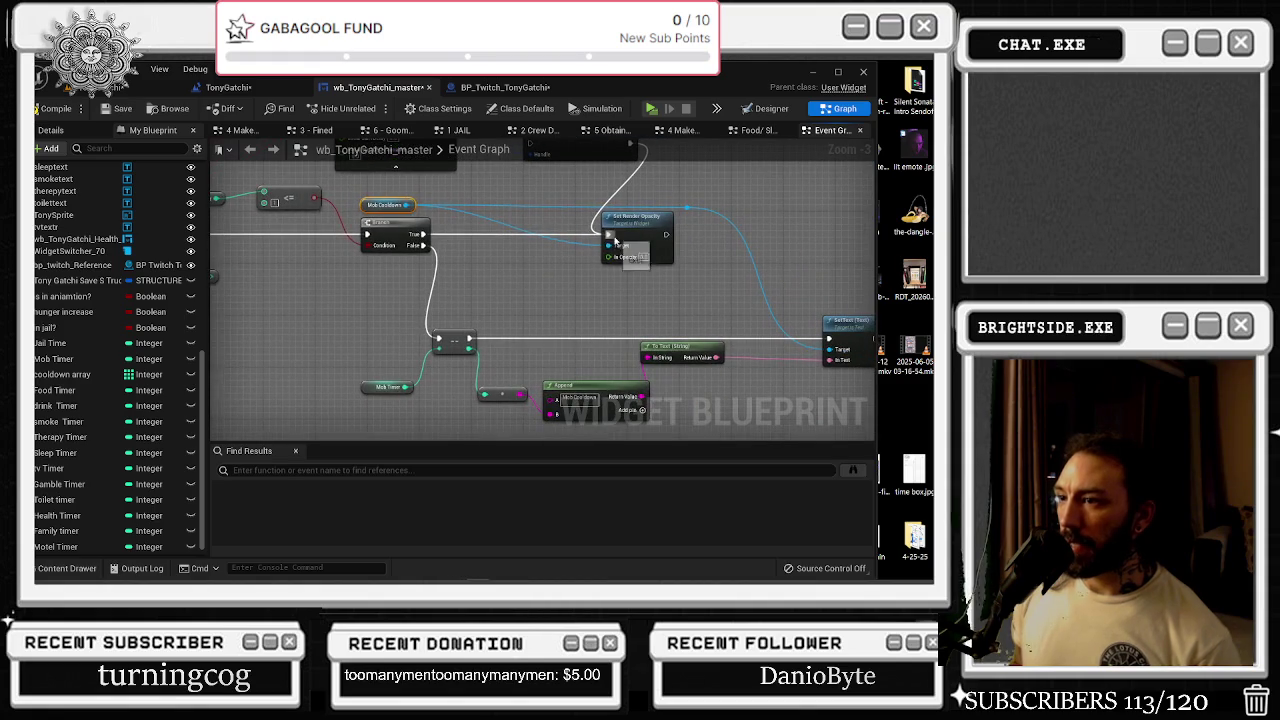
mouse_move(378, 394)
mouse_down()
mouse_move(518, 394)
mouse_move(442, 370)
mouse_up()
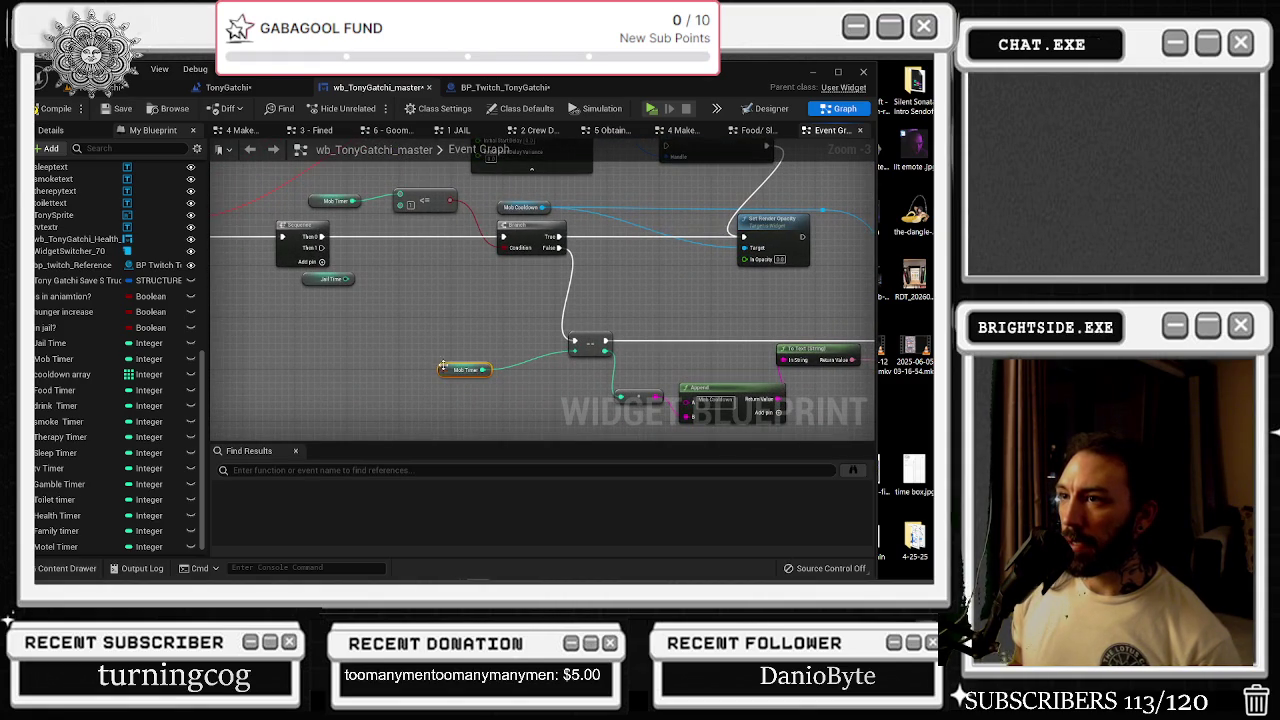
drag(437, 203, 489, 279)
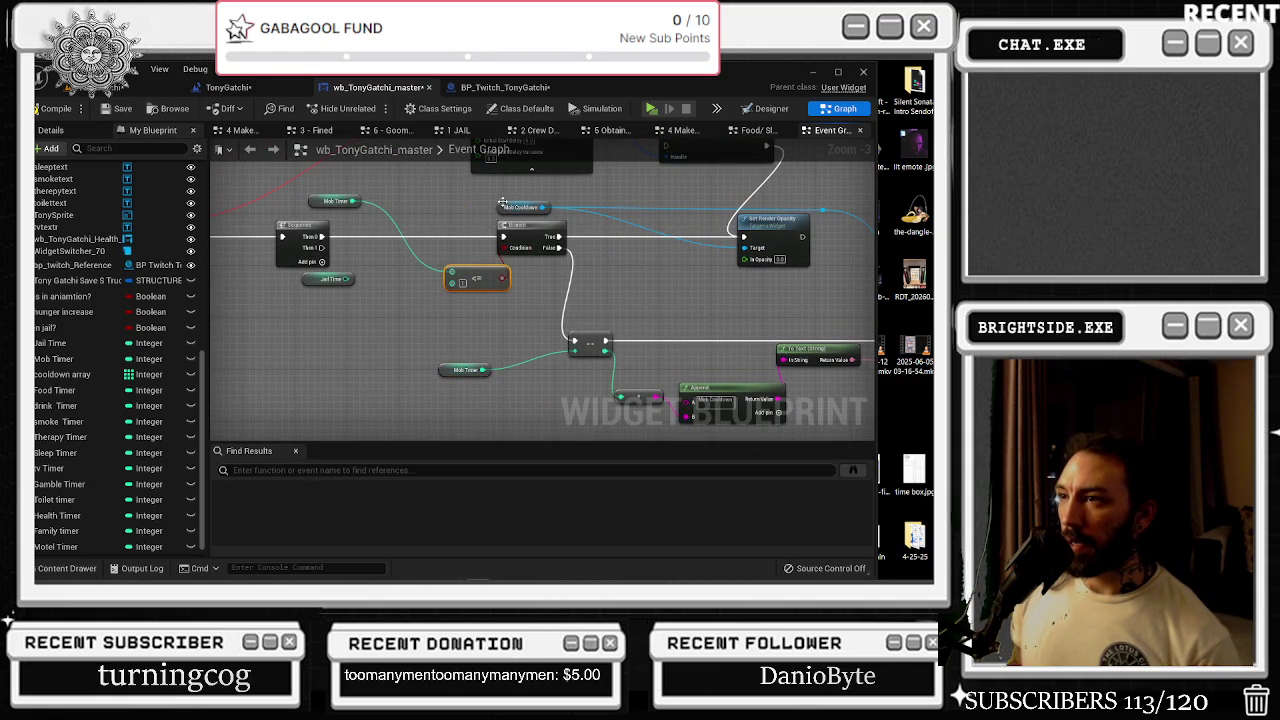
mouse_move(482, 207)
mouse_down()
mouse_move(410, 207)
mouse_move(460, 262)
mouse_move(700, 300)
mouse_move(796, 385)
mouse_up()
scroll(529, 267, down, 1)
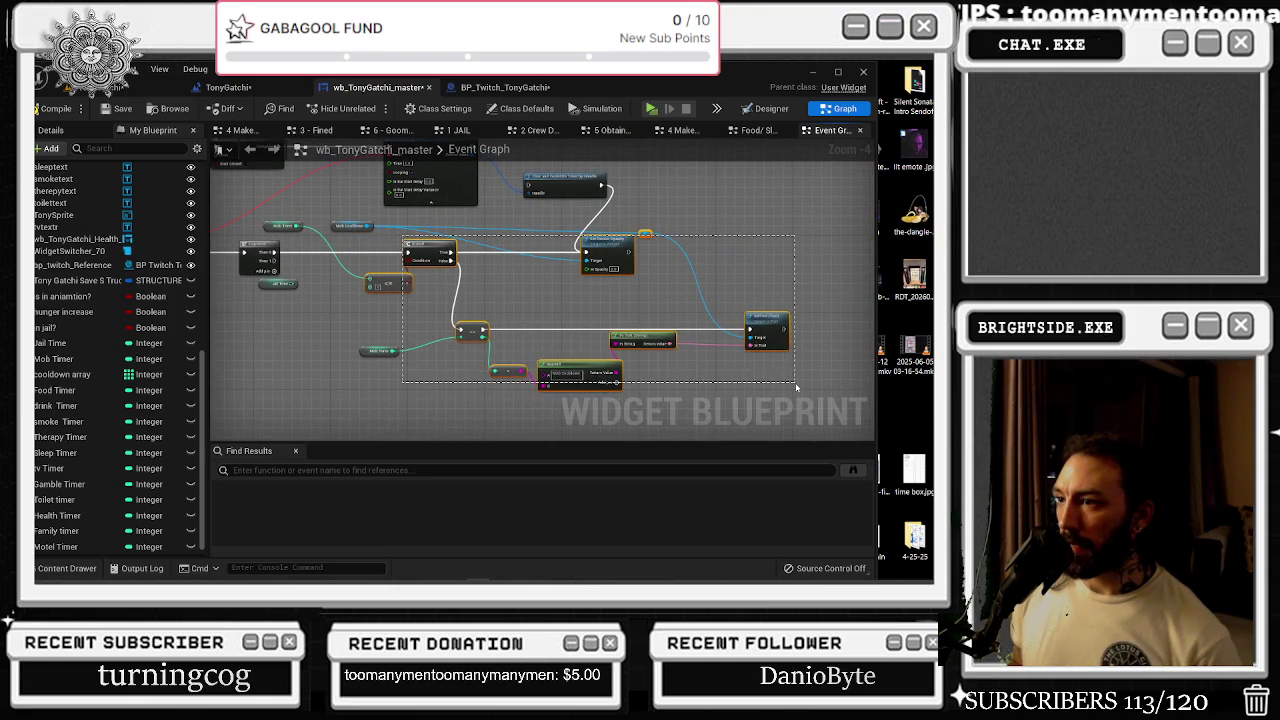
right_click(475, 330)
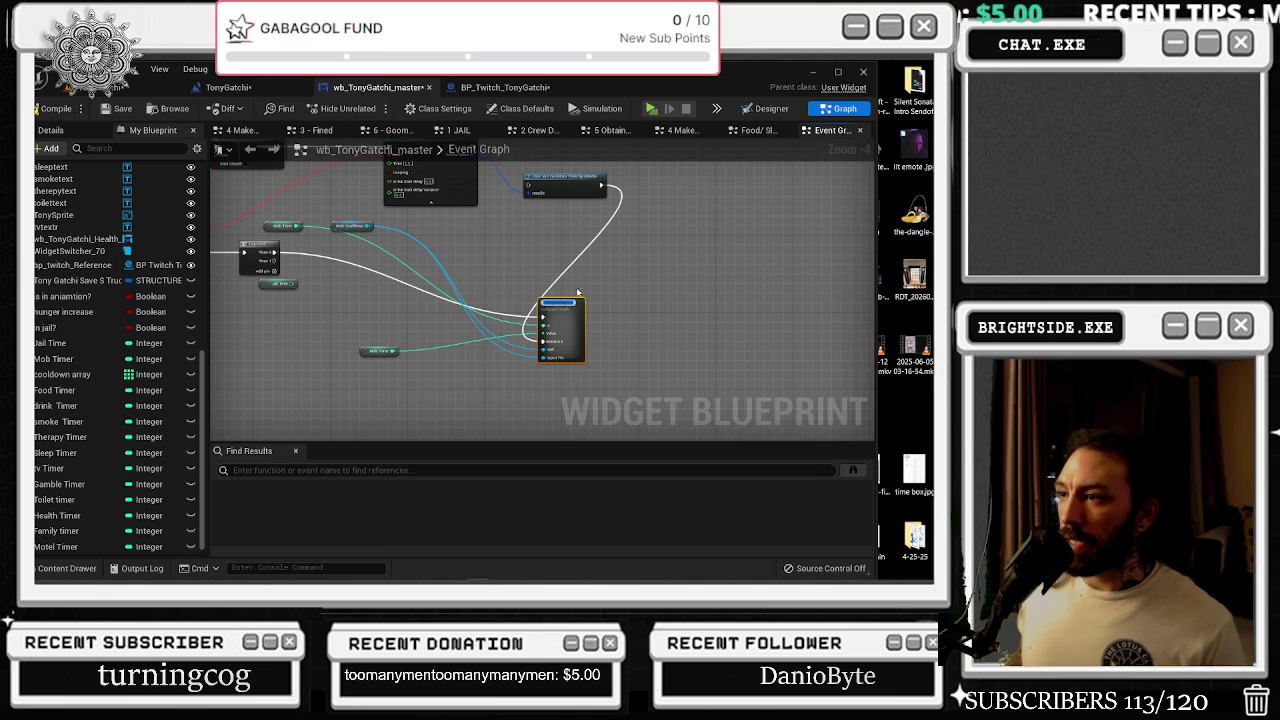
- Collapse the selected Mob nodes into one node named 'Test for Mob' and open its graph
scroll(585, 289, up, 1)
drag(535, 371, 536, 371)
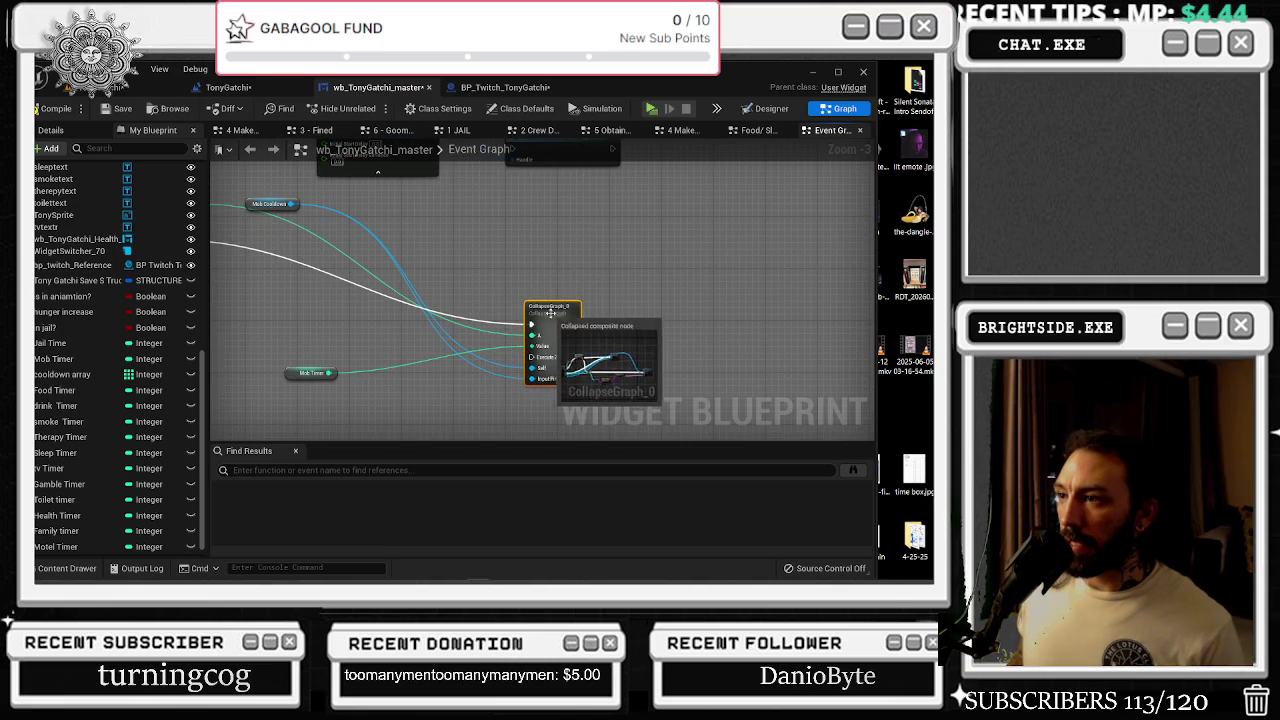
text(Test for Mob)
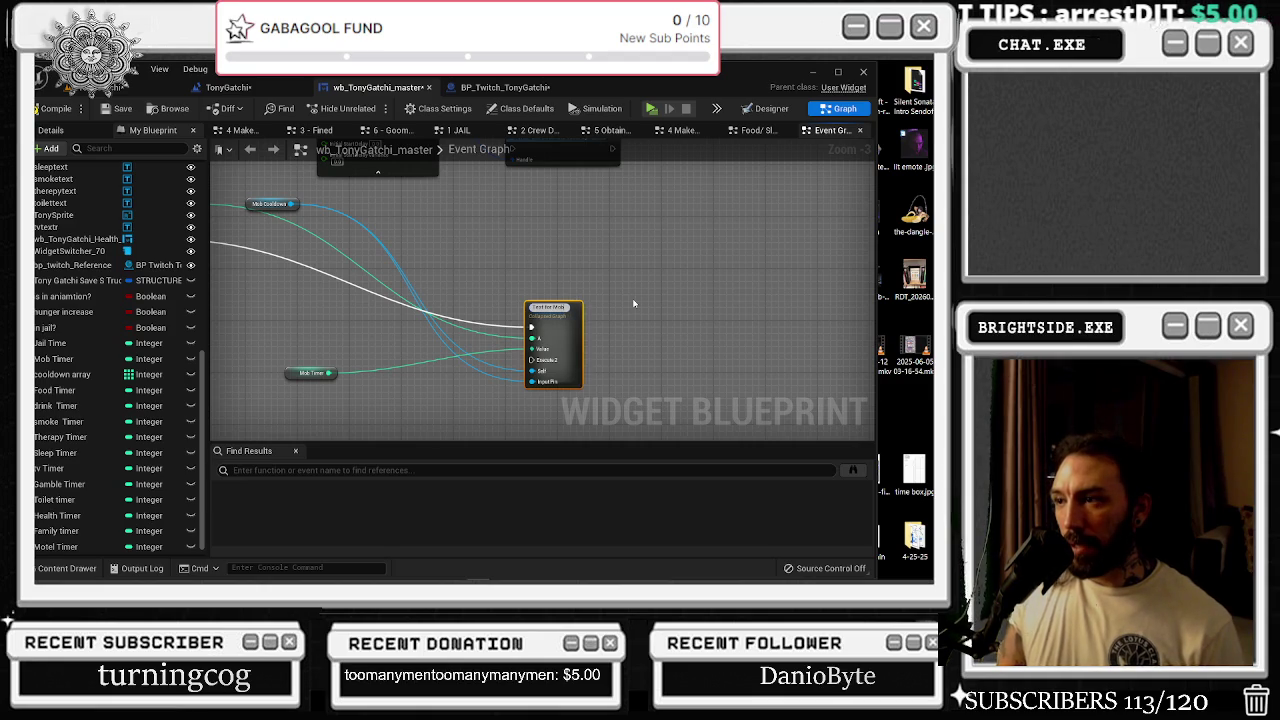
double_click(564, 318)
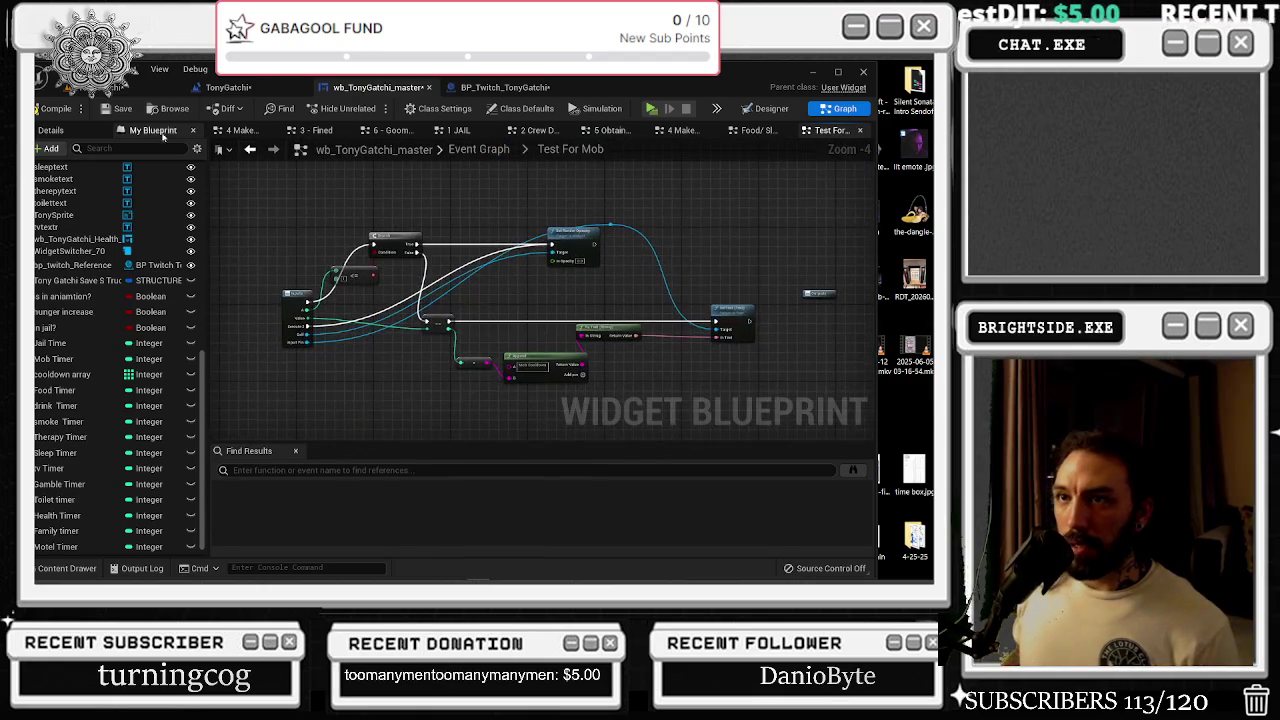
- Move the entry node left and remove its extra execute2 input
click(105, 131)
click(130, 131)
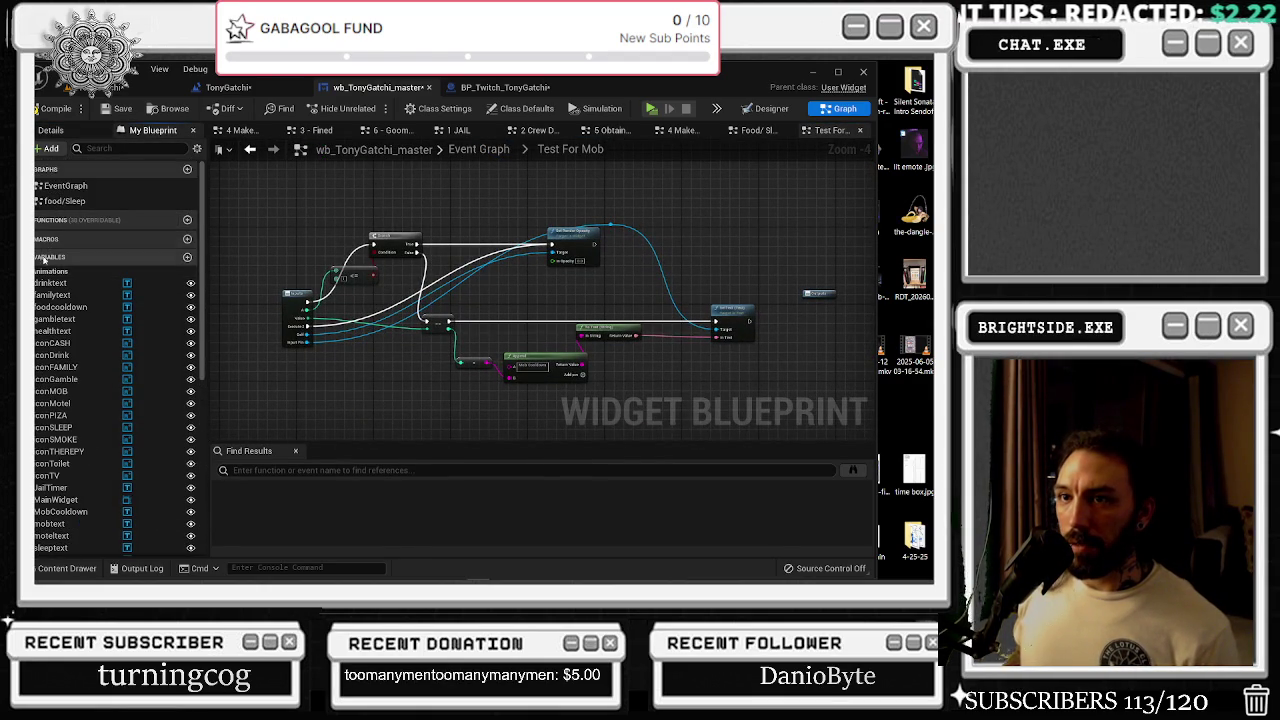
click(52, 131)
drag(315, 313, 285, 318)
click(175, 283)
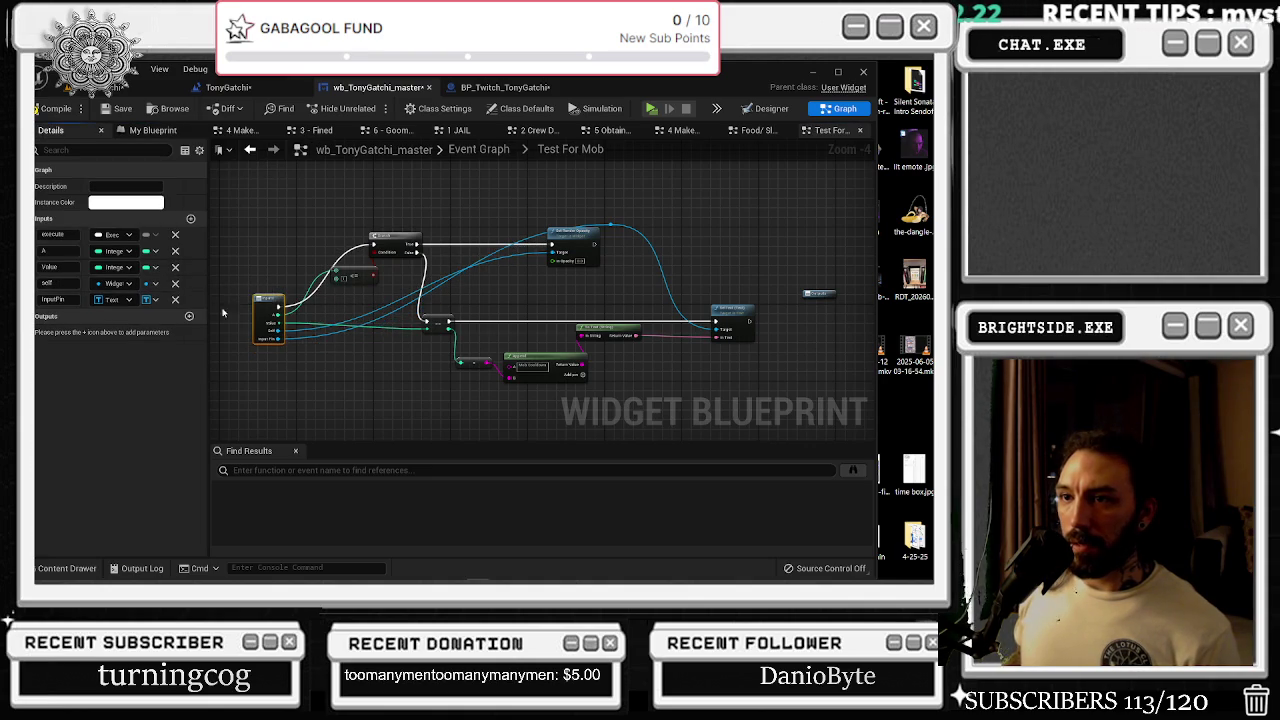
- Tidy the inner graph by repositioning the Branch, Set Text and opacity nodes and reroute points
drag(395, 240, 313, 362)
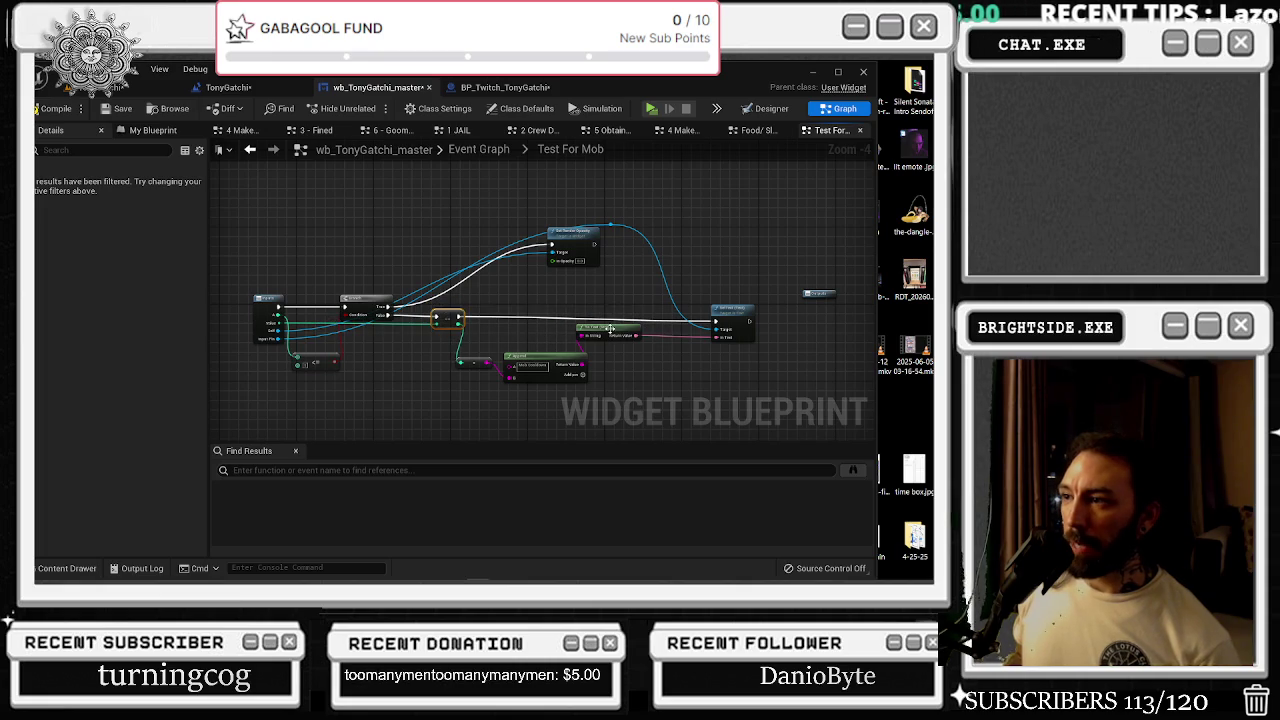
drag(733, 310, 738, 305)
mouse_move(567, 236)
mouse_down()
mouse_move(513, 270)
mouse_move(440, 225)
mouse_up()
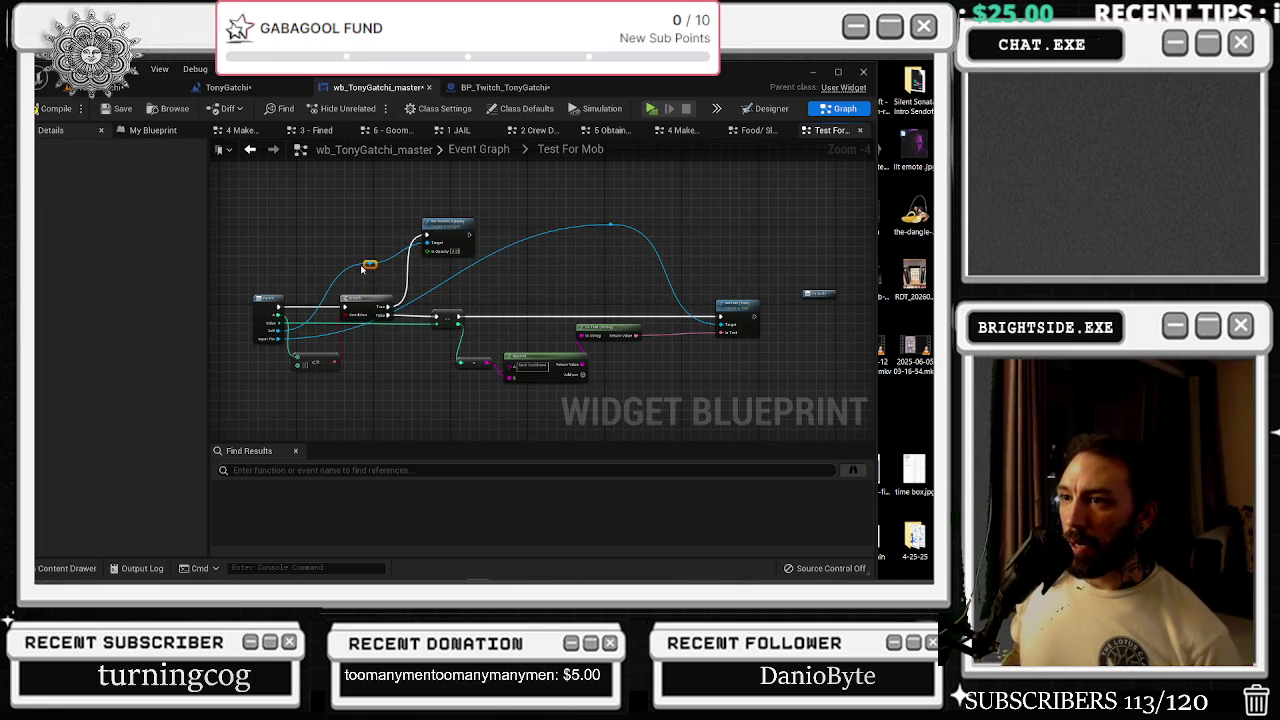
drag(359, 264, 313, 242)
mouse_move(604, 236)
mouse_down()
mouse_move(606, 282)
mouse_move(528, 345)
mouse_up()
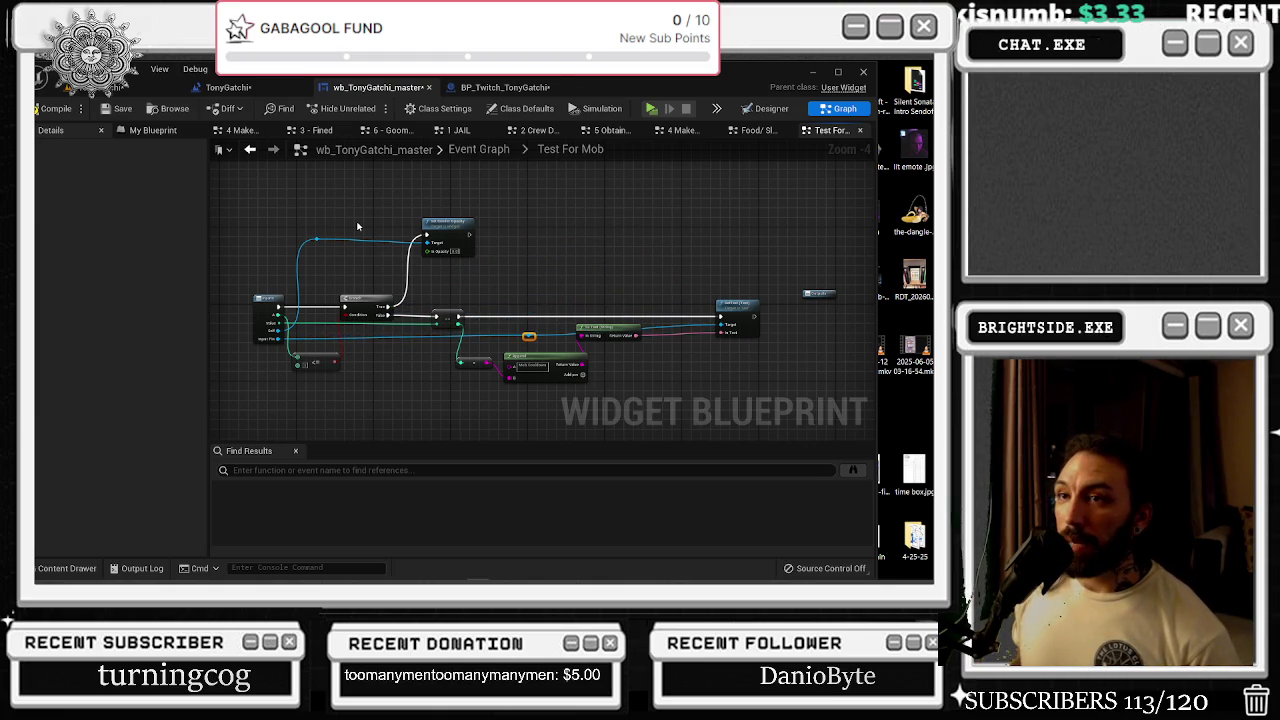
click(839, 74)
click(760, 310)
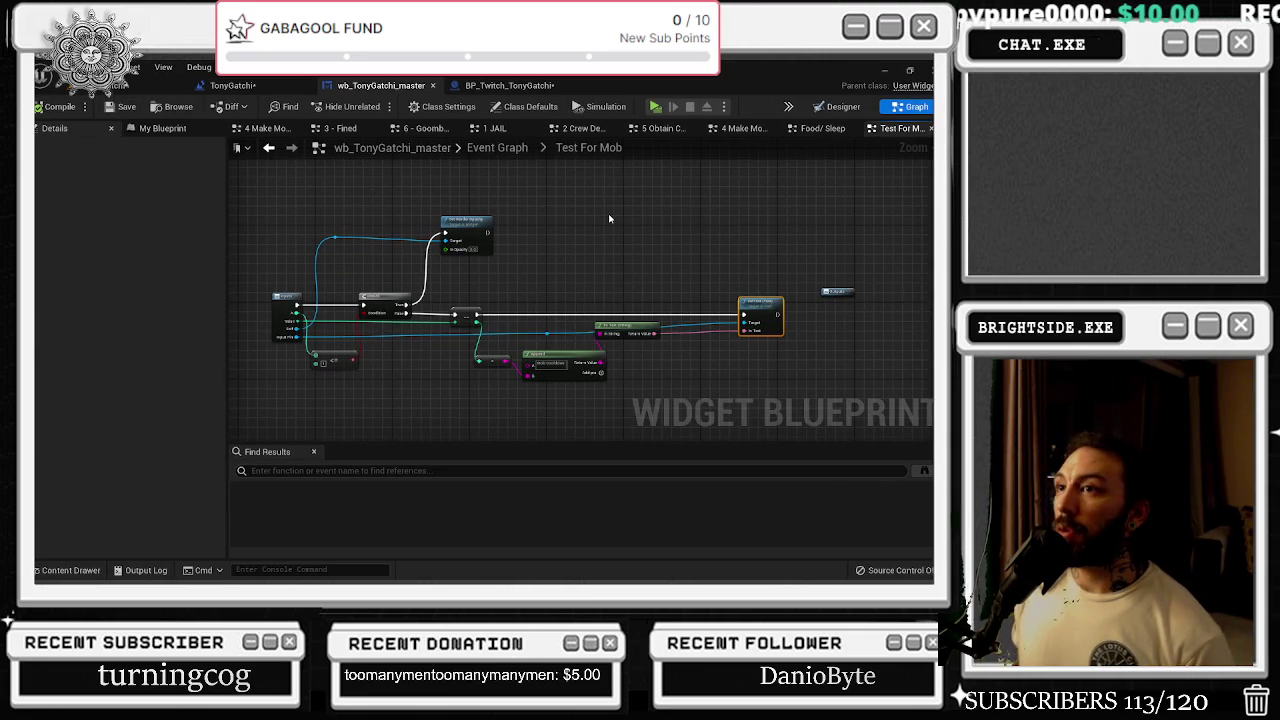
click(509, 86)
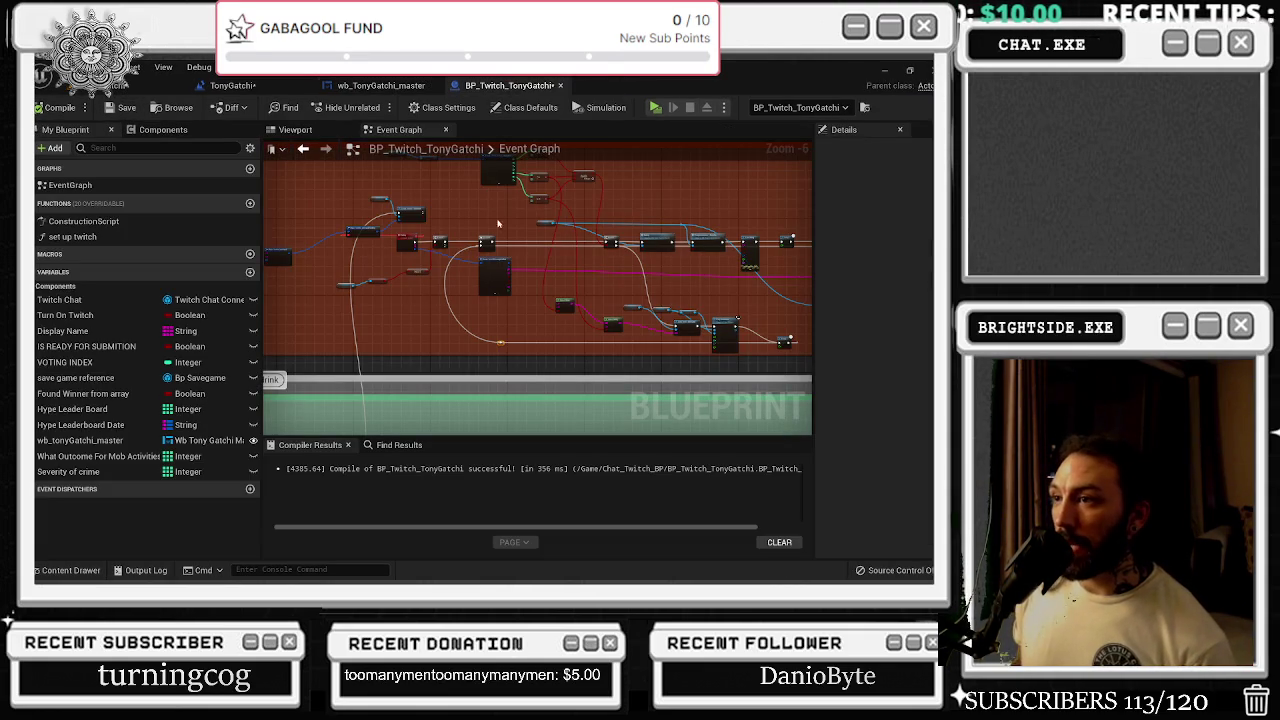
click(232, 86)
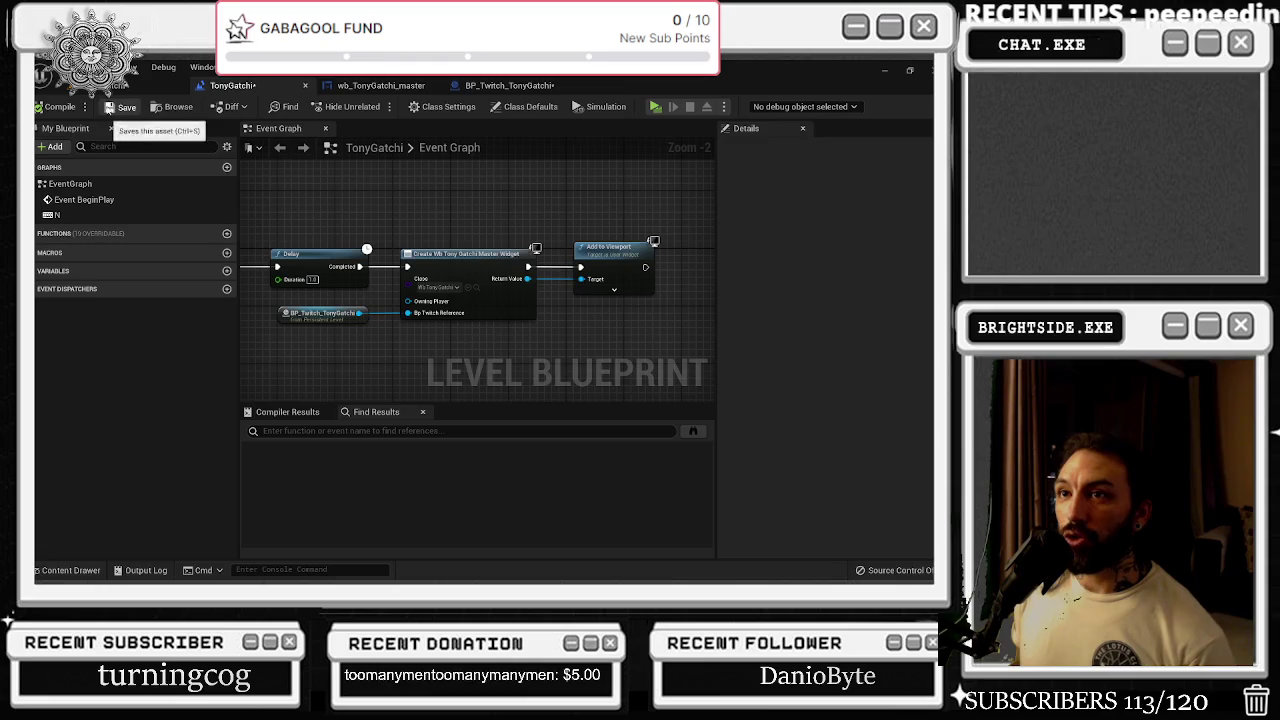
click(145, 86)
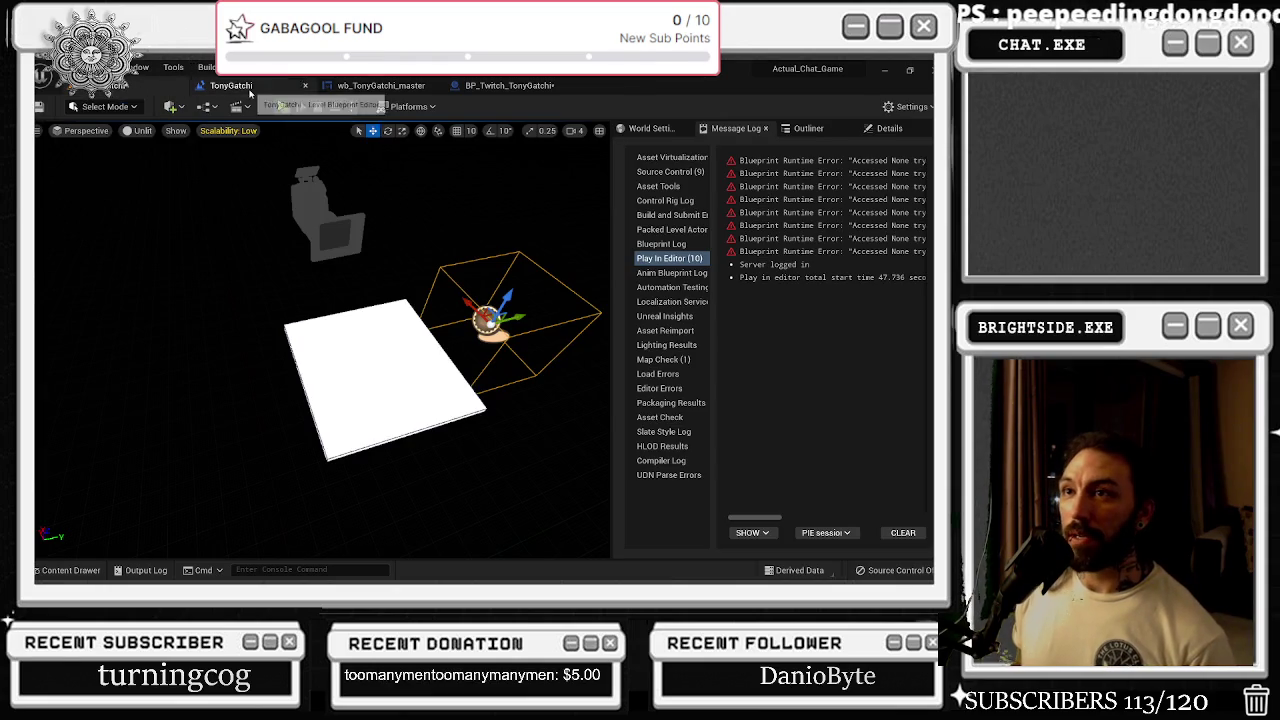
click(232, 86)
click(380, 86)
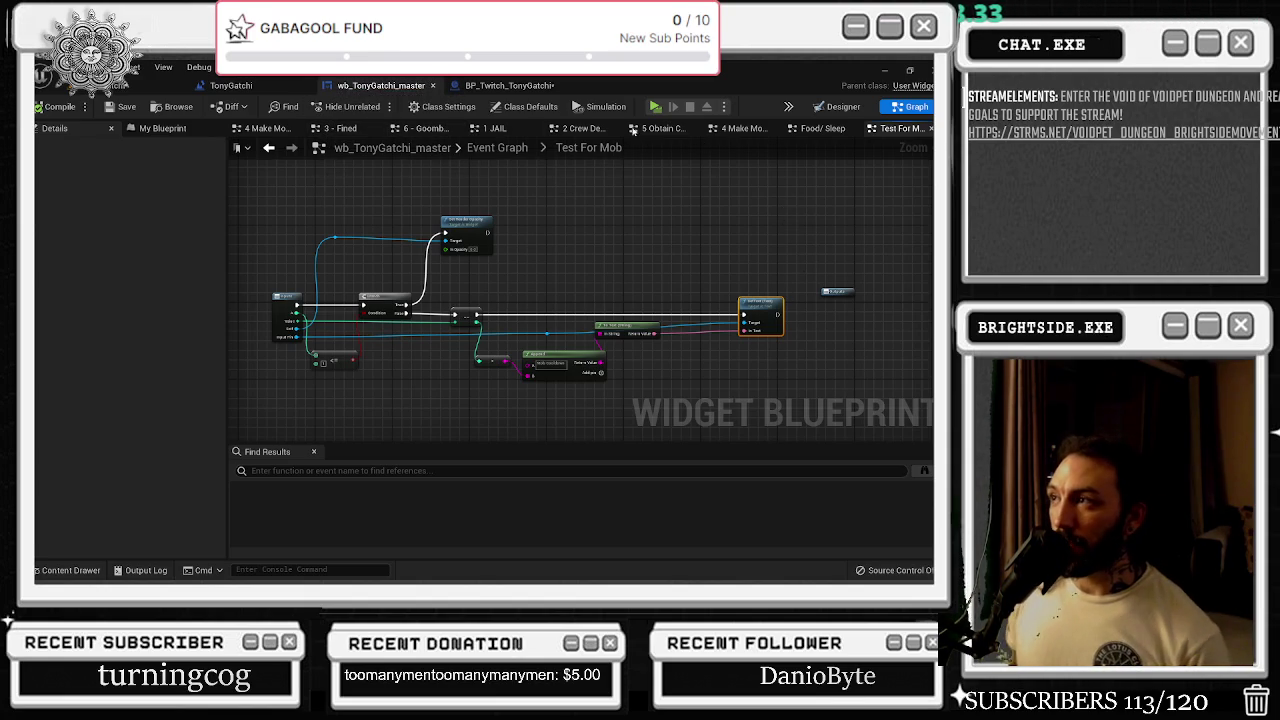
click(505, 85)
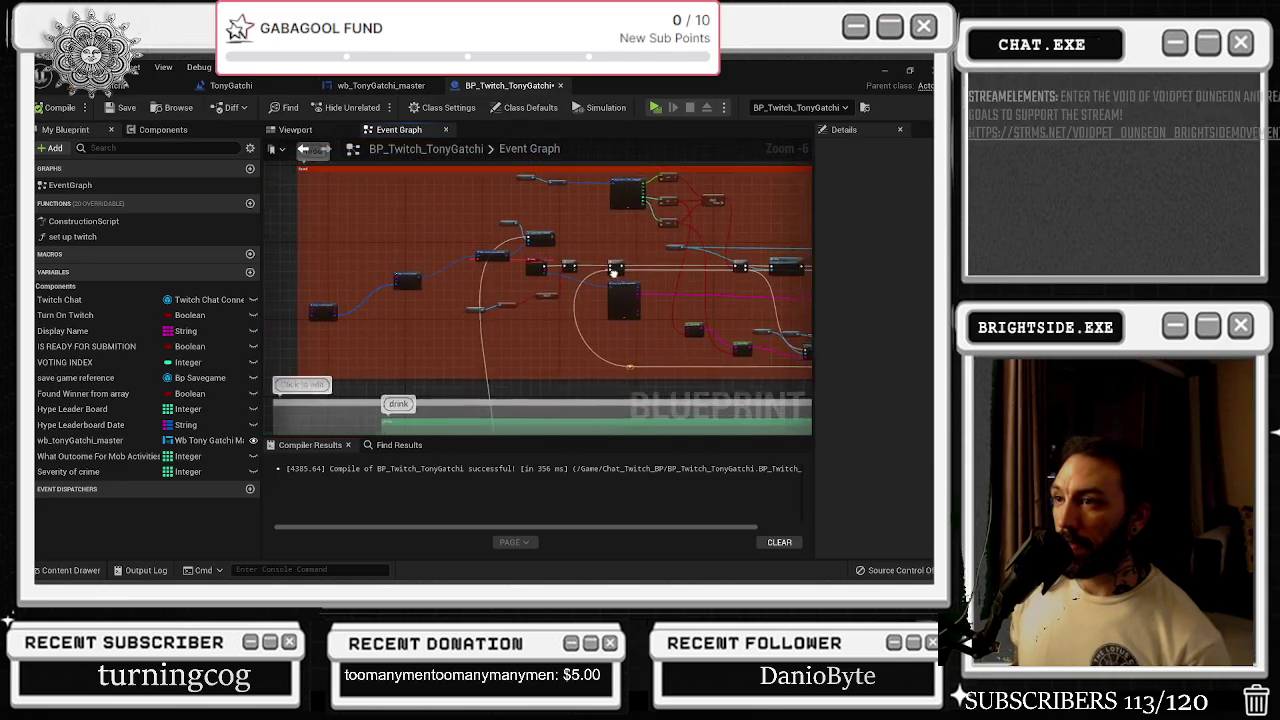
scroll(610, 280, up, 5)
scroll(673, 314, down, 8)
drag(673, 314, 389, 143)
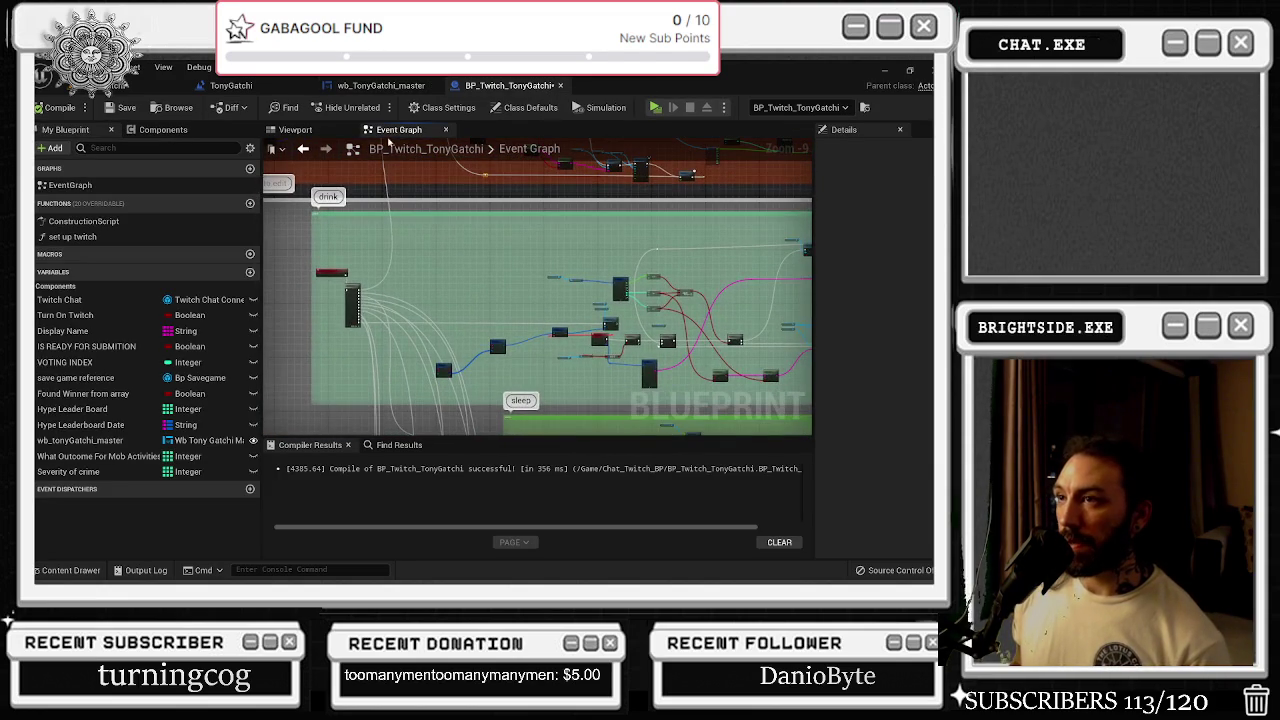
click(380, 85)
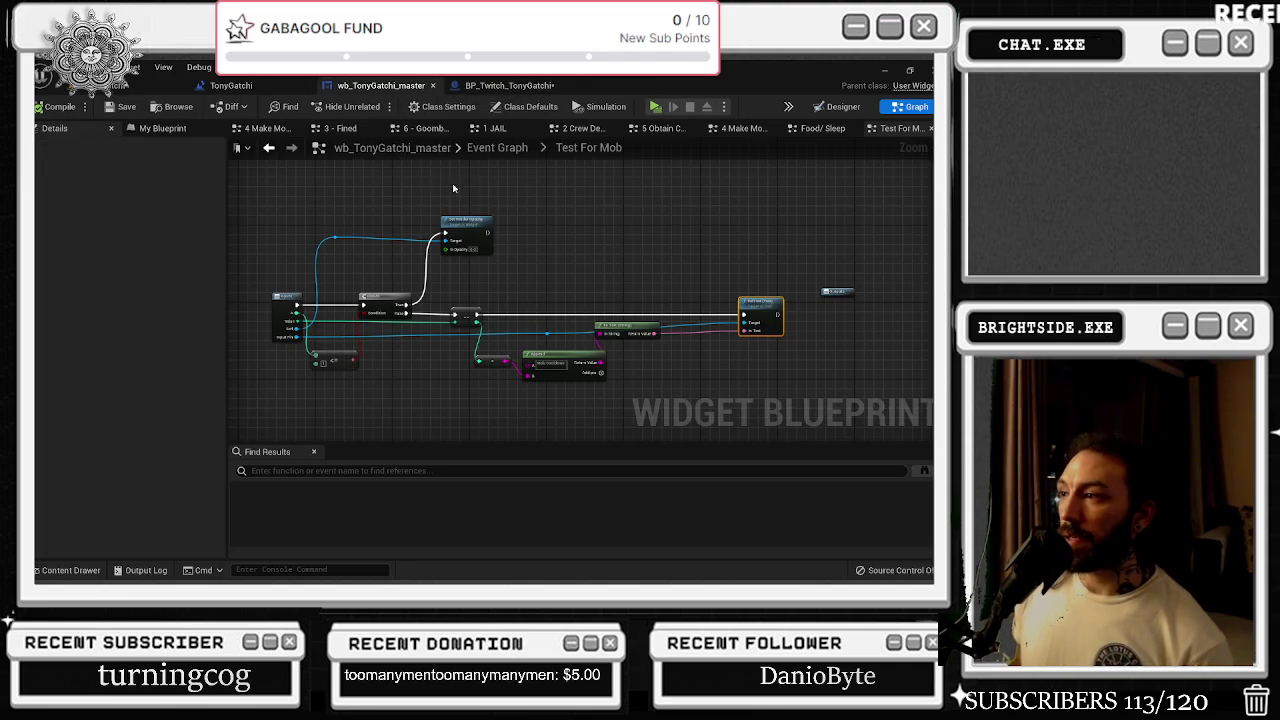
- Place Mob Cooldown and Mob Timer variable getters beside the Test for Mob node
click(268, 147)
drag(566, 322, 466, 246)
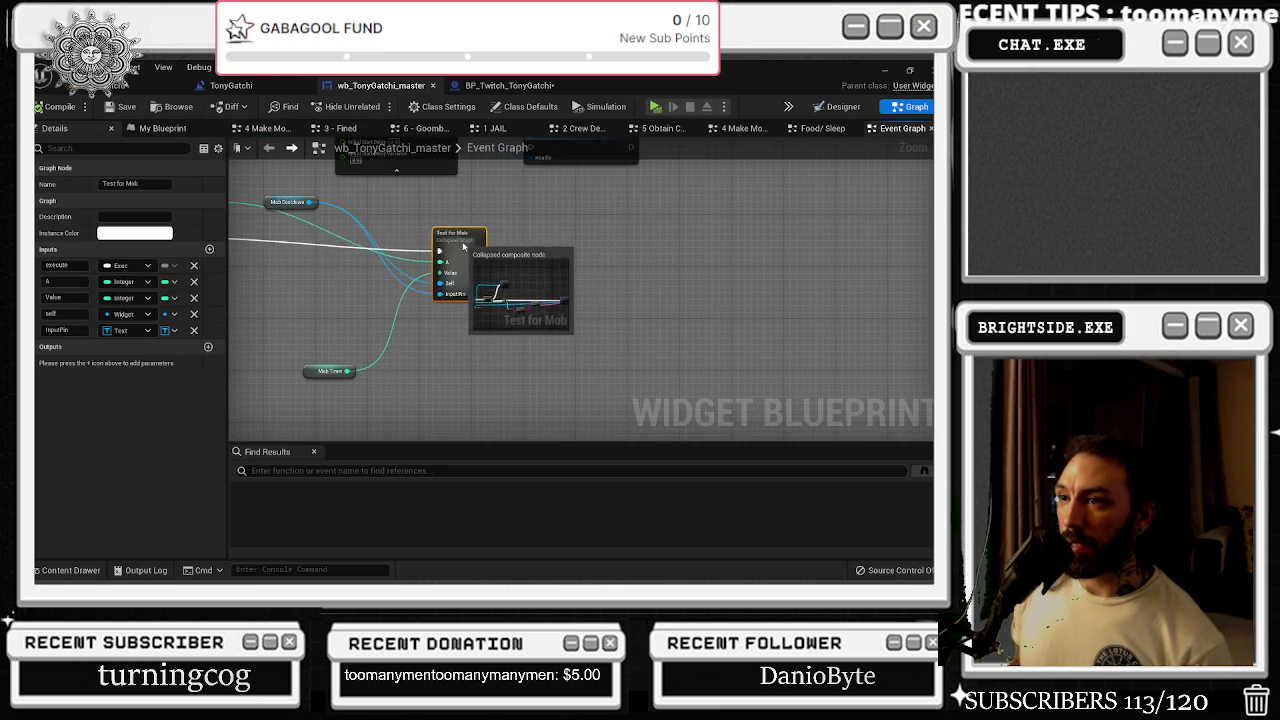
scroll(391, 258, up, 2)
mouse_move(372, 230)
mouse_down()
mouse_move(492, 226)
mouse_move(478, 362)
mouse_move(507, 399)
mouse_move(501, 420)
mouse_move(541, 264)
mouse_move(569, 274)
mouse_up()
mouse_move(360, 228)
mouse_down()
mouse_move(660, 285)
mouse_move(621, 339)
mouse_move(531, 327)
mouse_up()
click(634, 290)
drag(503, 382, 598, 320)
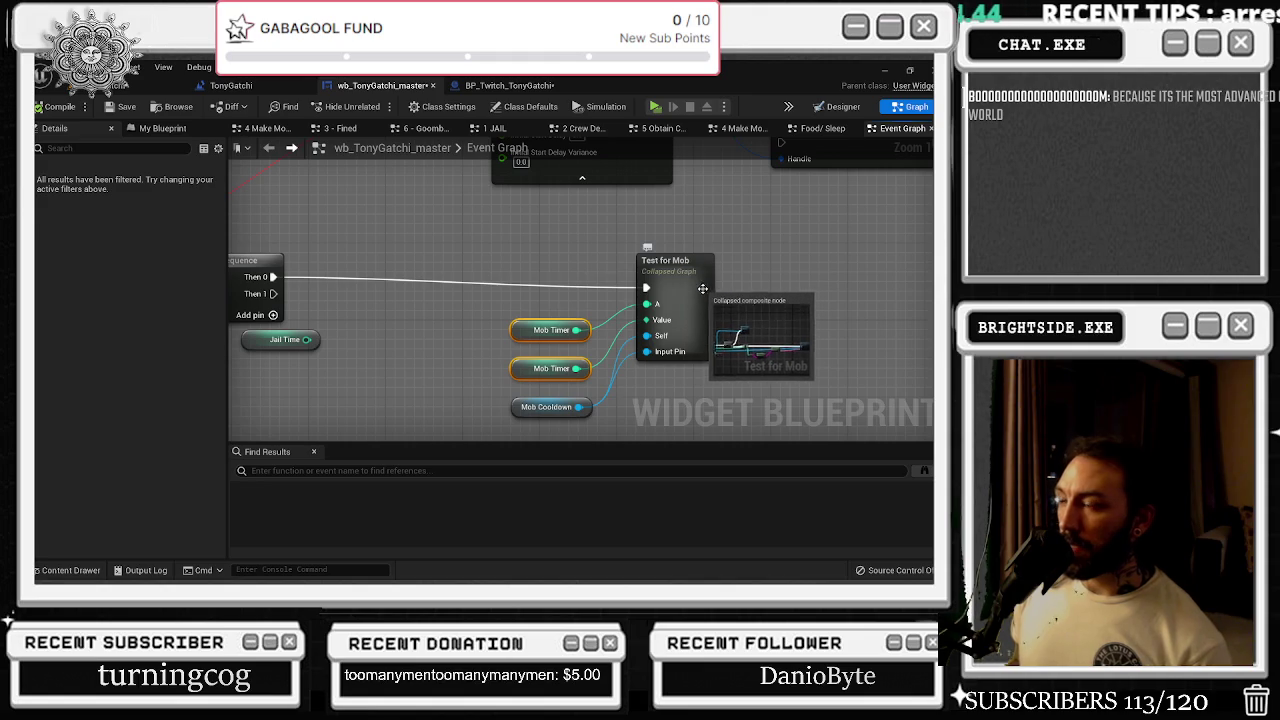
- Inside Test for Mob, rename the entry input A to 'Which timer' and update the Value input's name
double_click(648, 260)
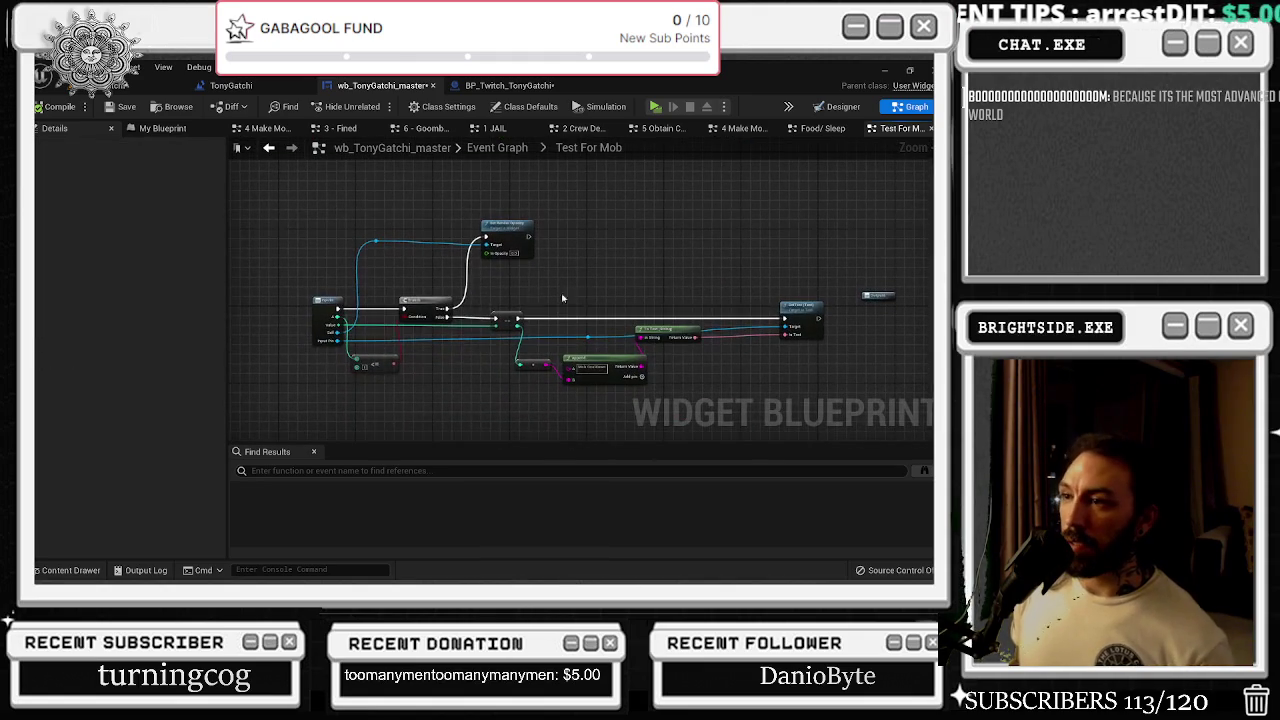
click(313, 330)
double_click(46, 249)
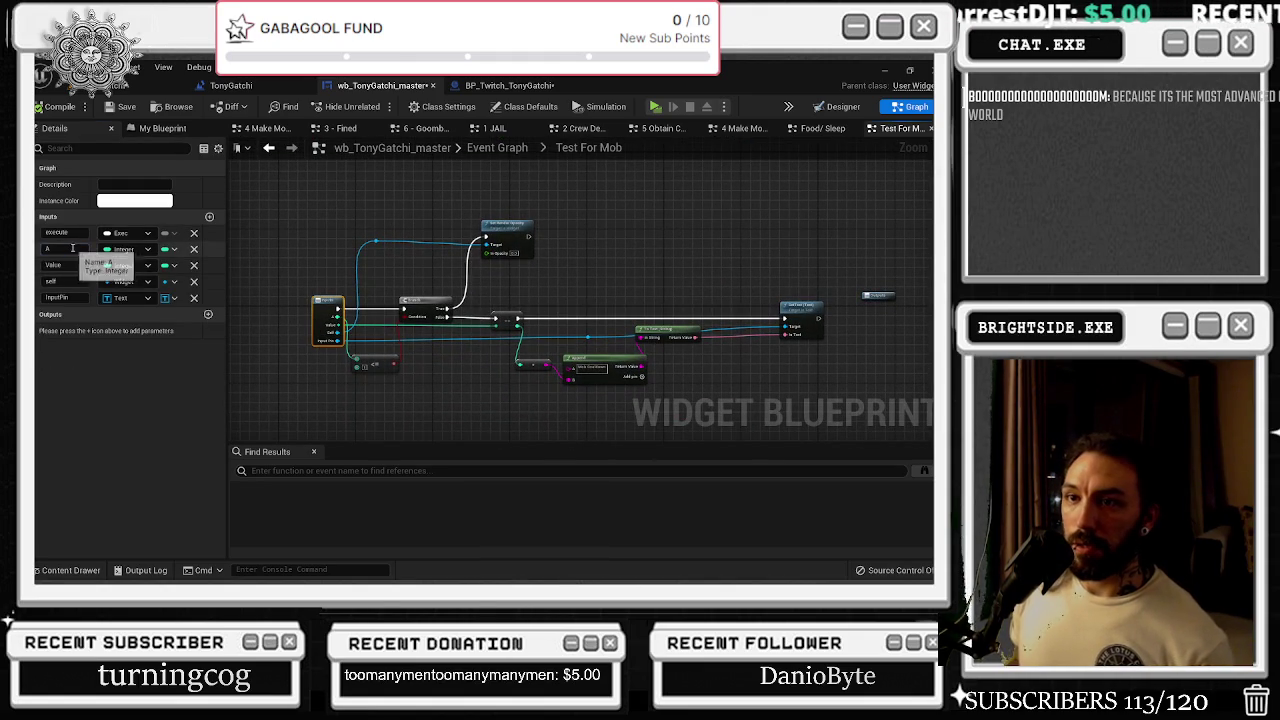
text(Whi)
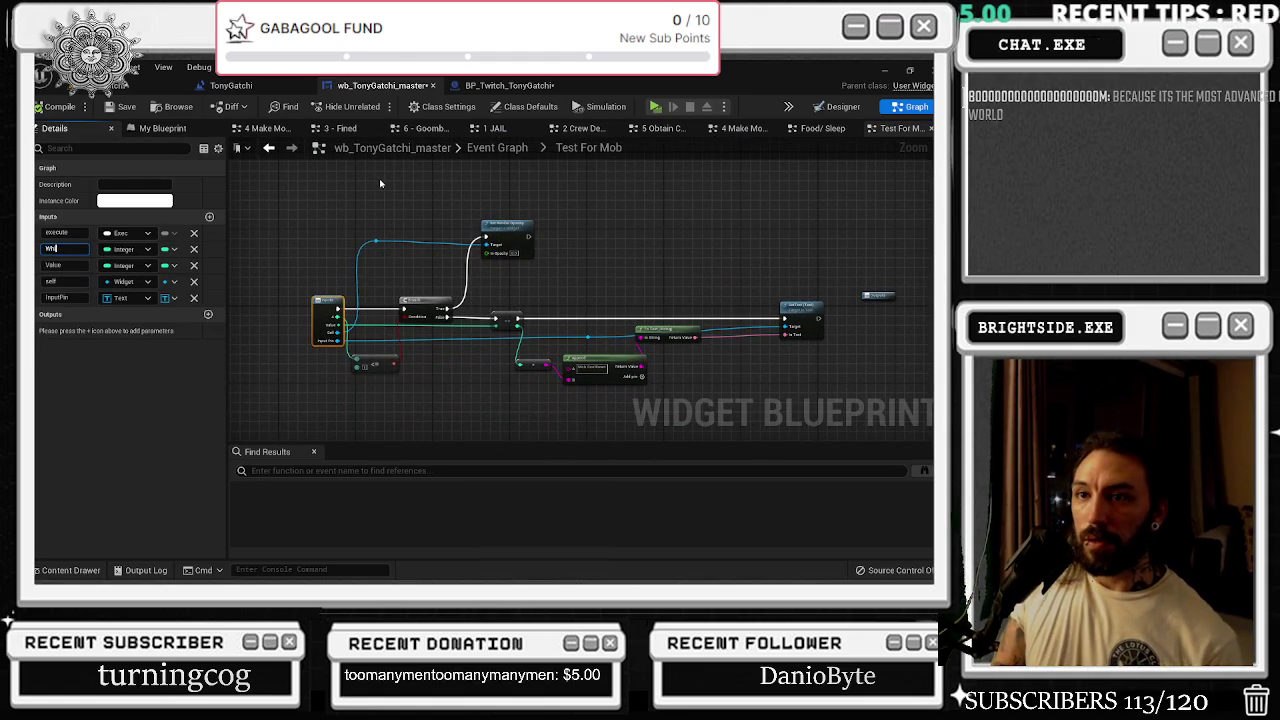
text(ch timer)
key(Return)
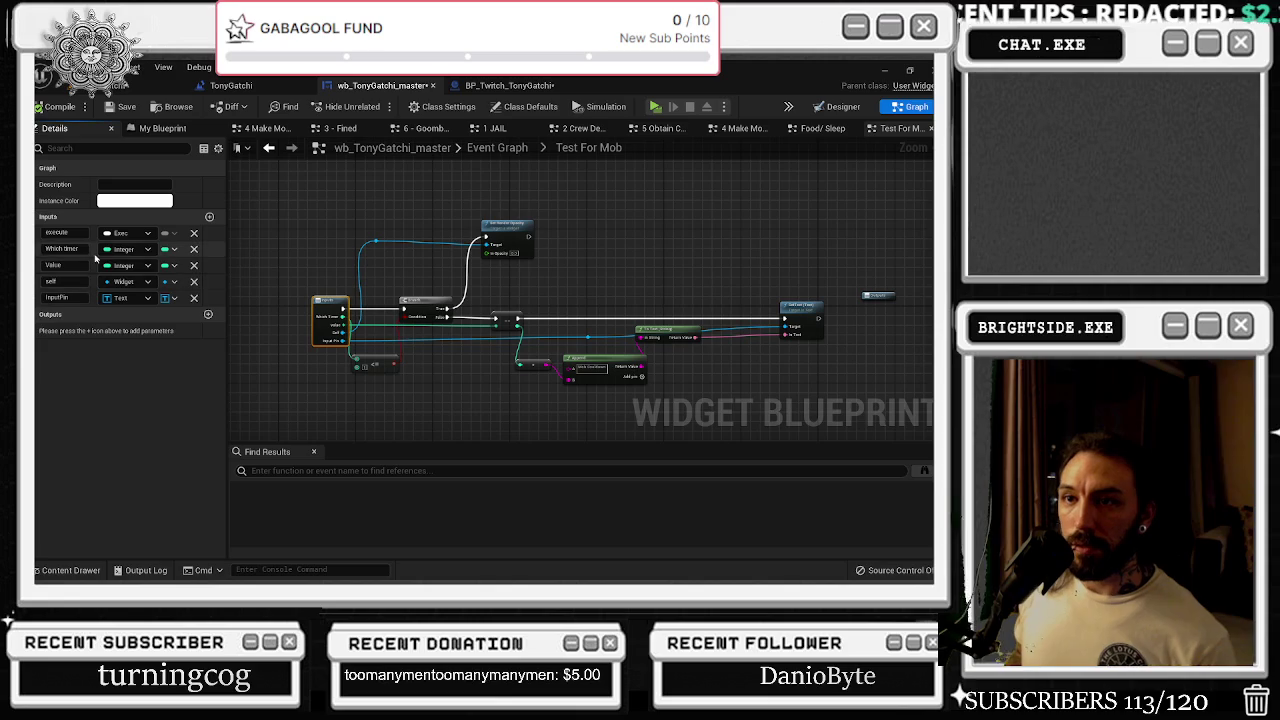
double_click(55, 265)
text(Which timer)
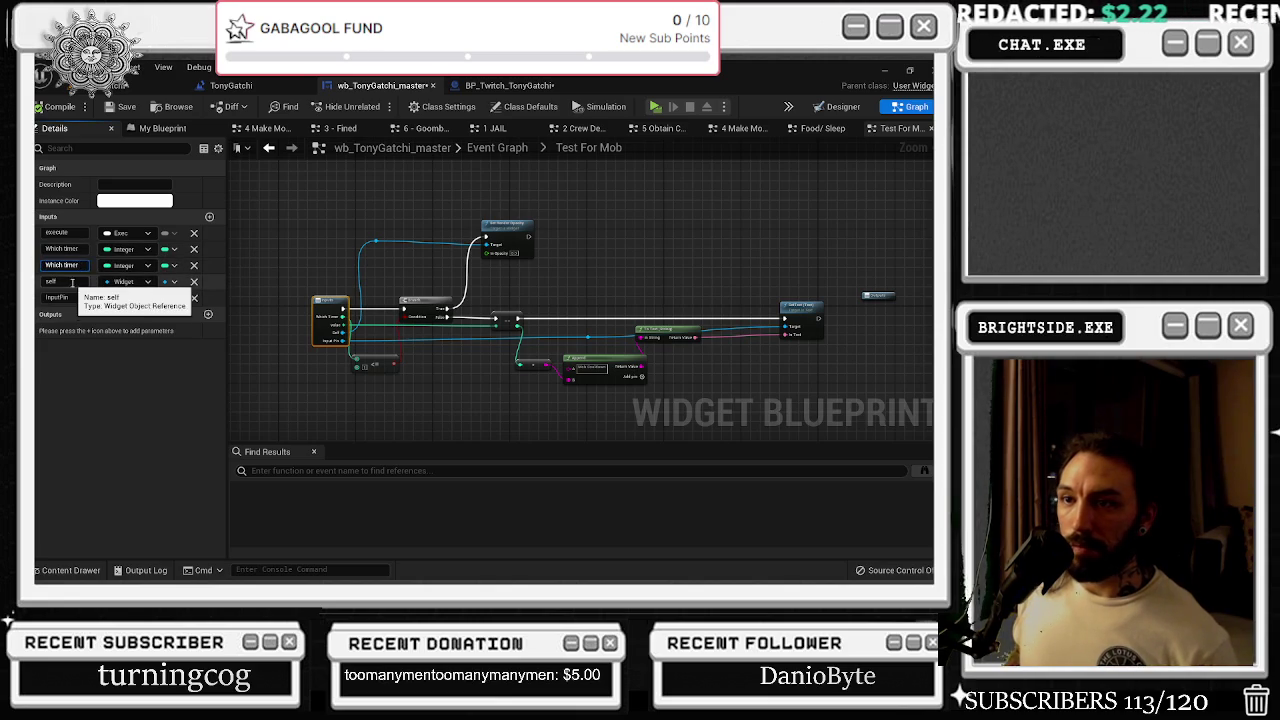
scroll(580, 300, up, 2)
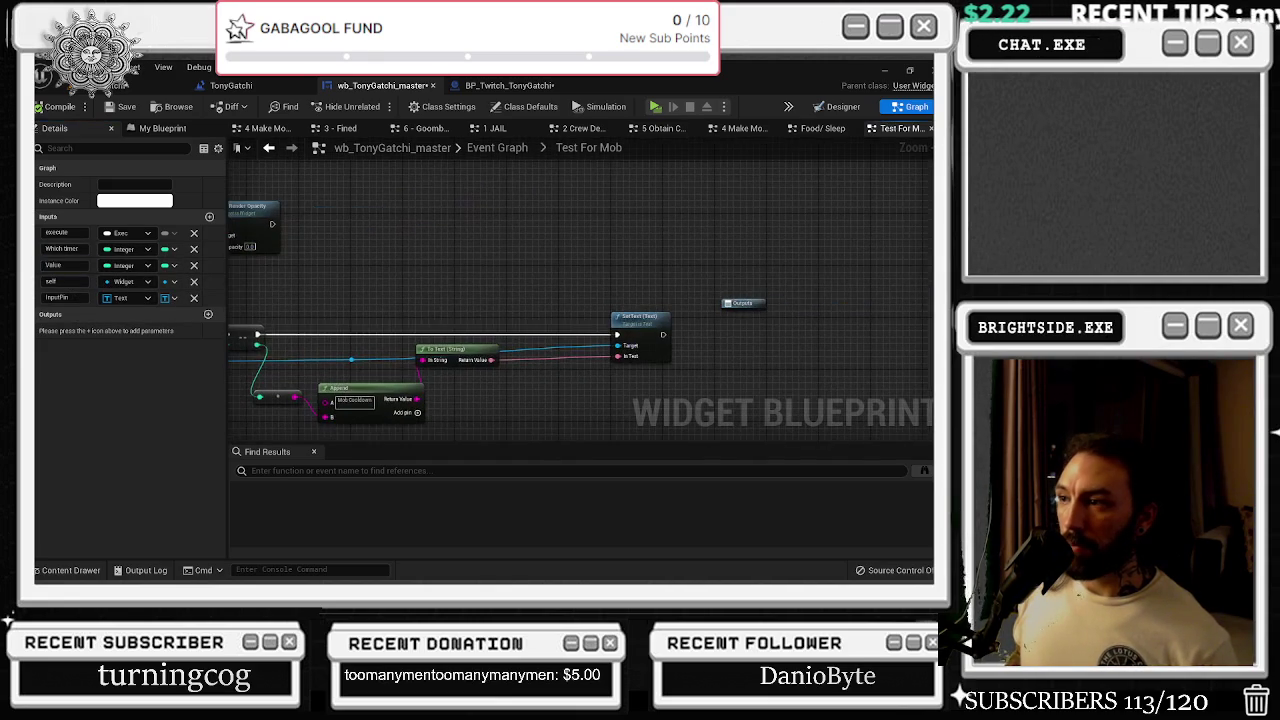
drag(327, 344, 687, 344)
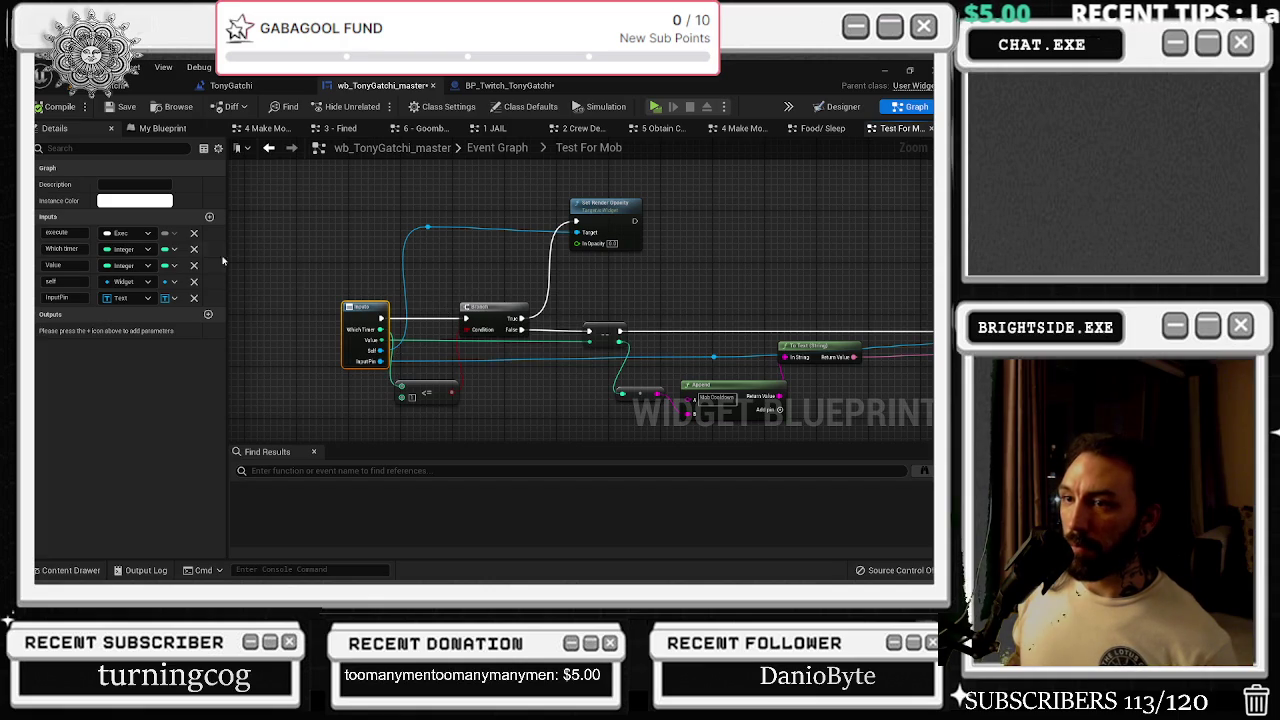
click(50, 281)
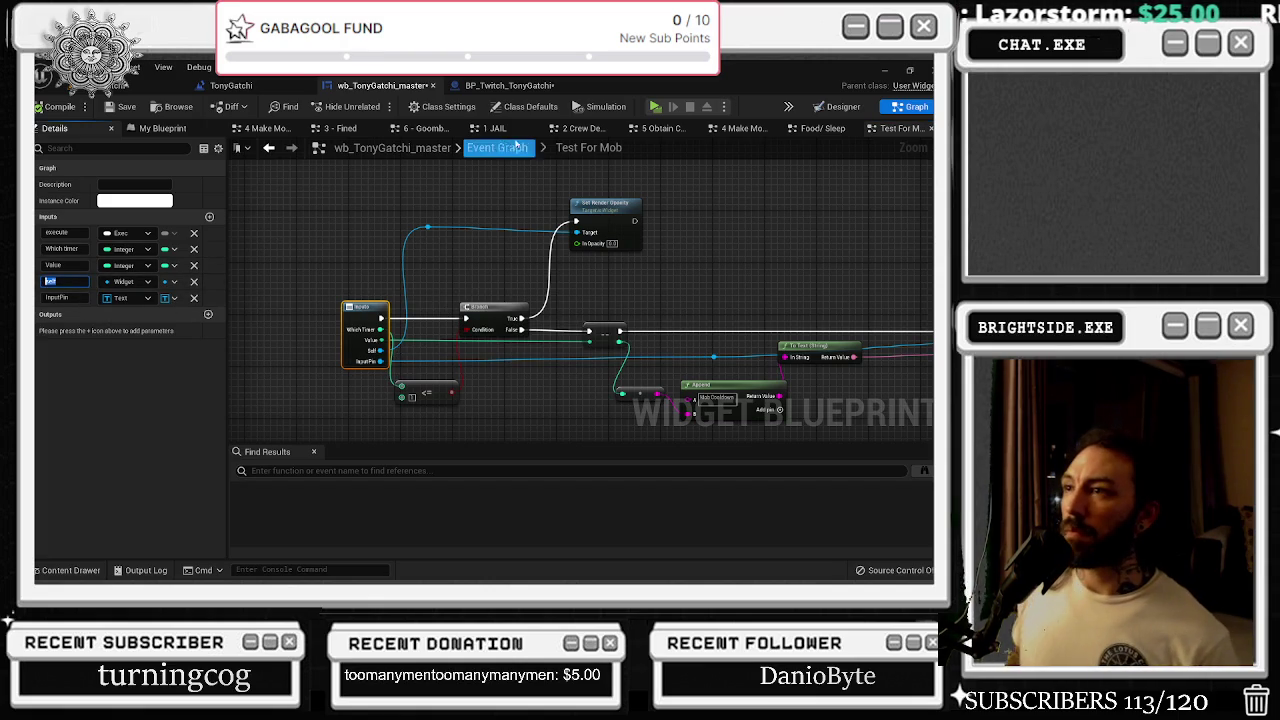
- Rename the self input to 'text object' and compile the widget blueprint
click(268, 147)
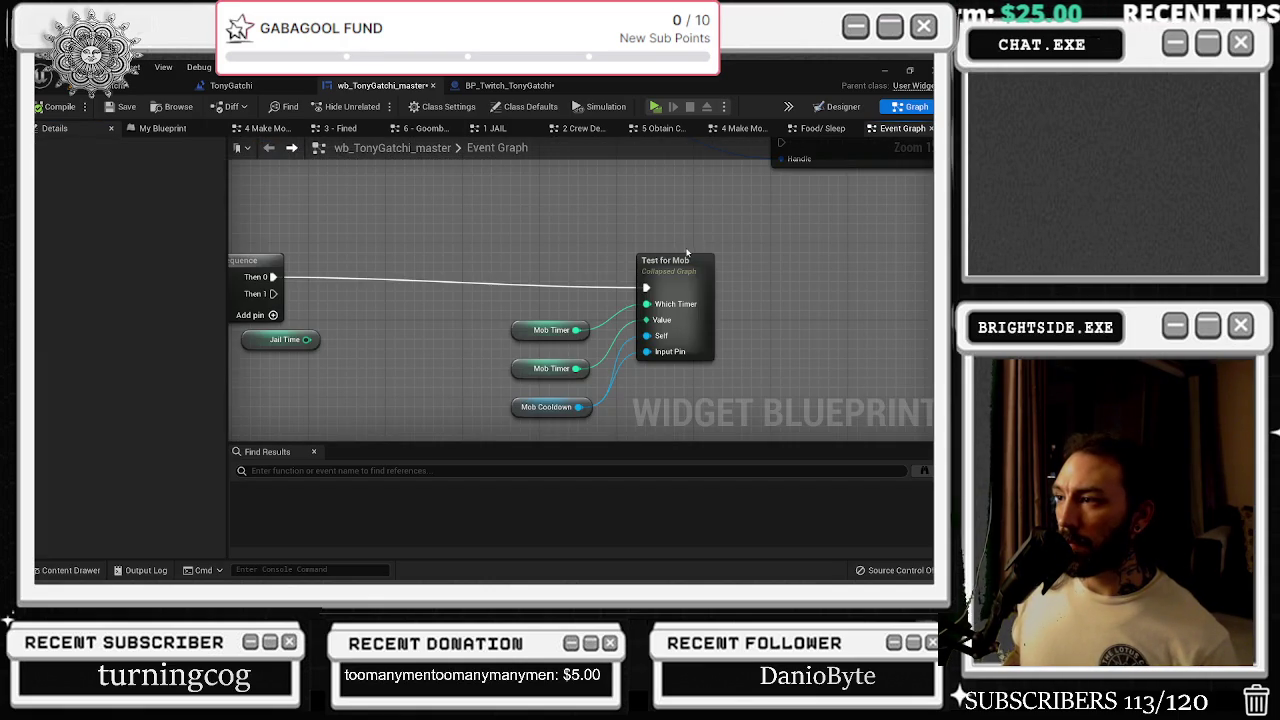
drag(685, 255, 685, 245)
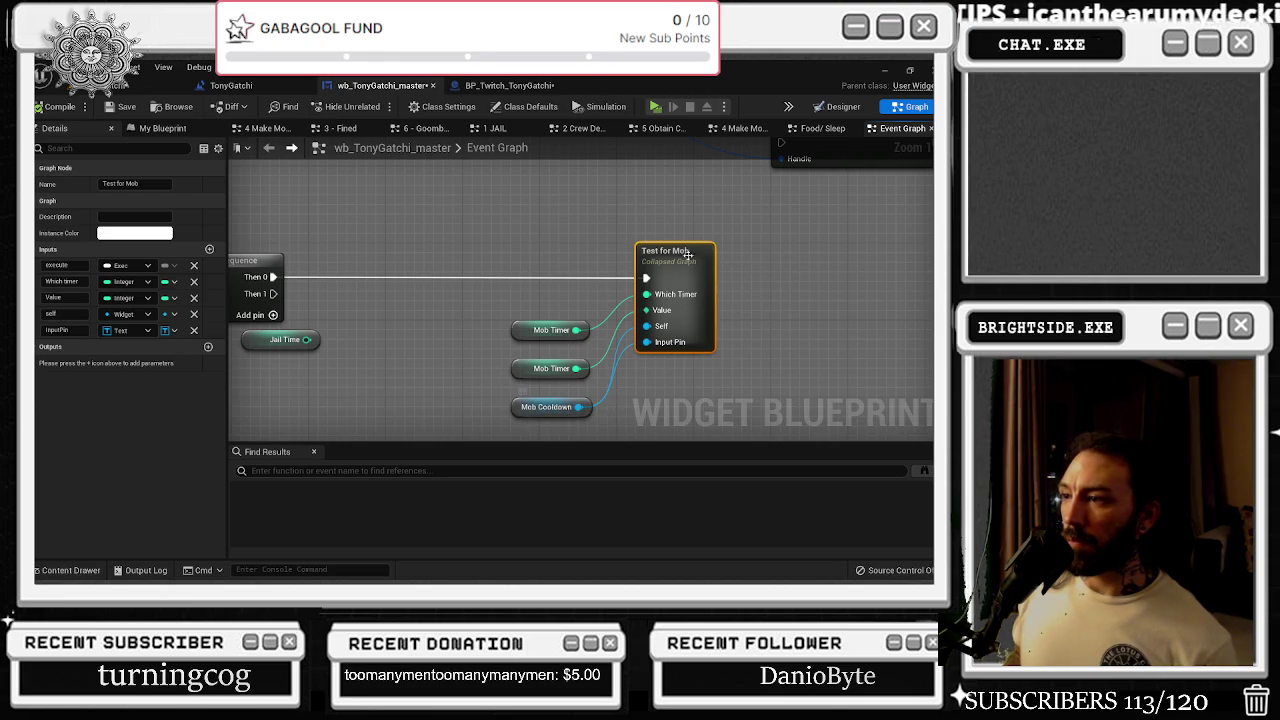
double_click(676, 252)
click(330, 318)
double_click(50, 281)
text(text object)
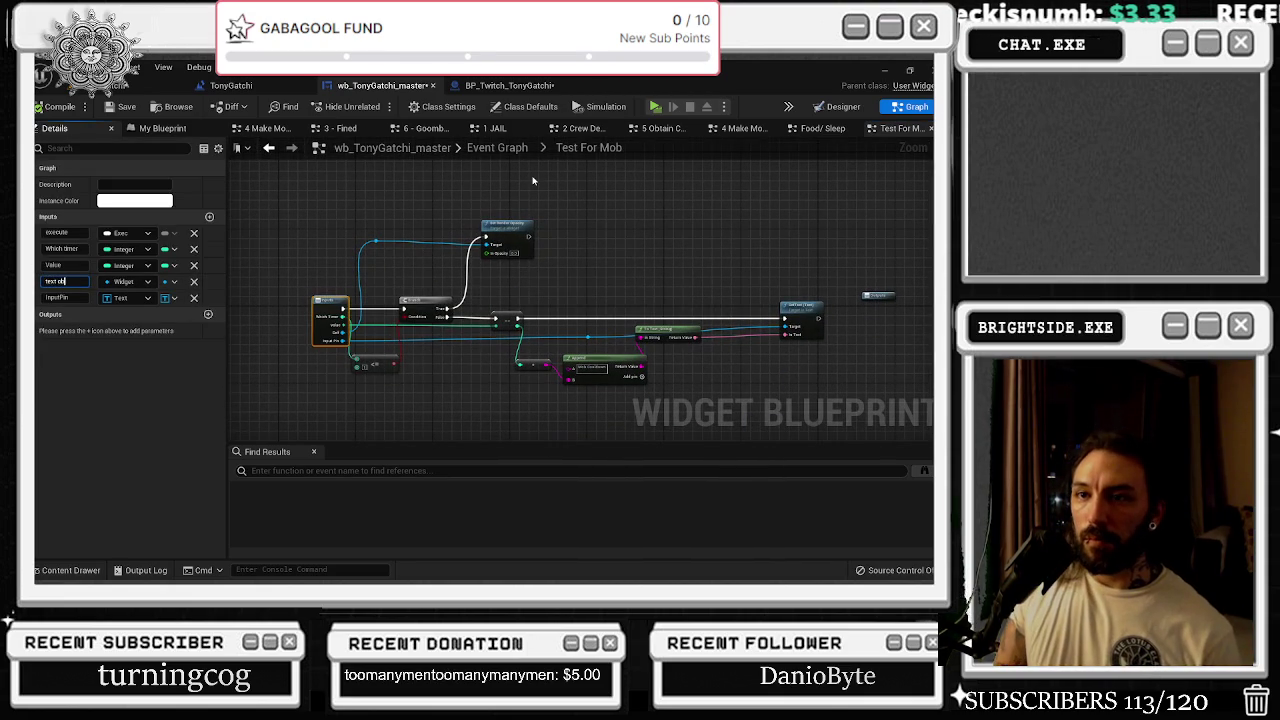
double_click(56, 297)
text(text object)
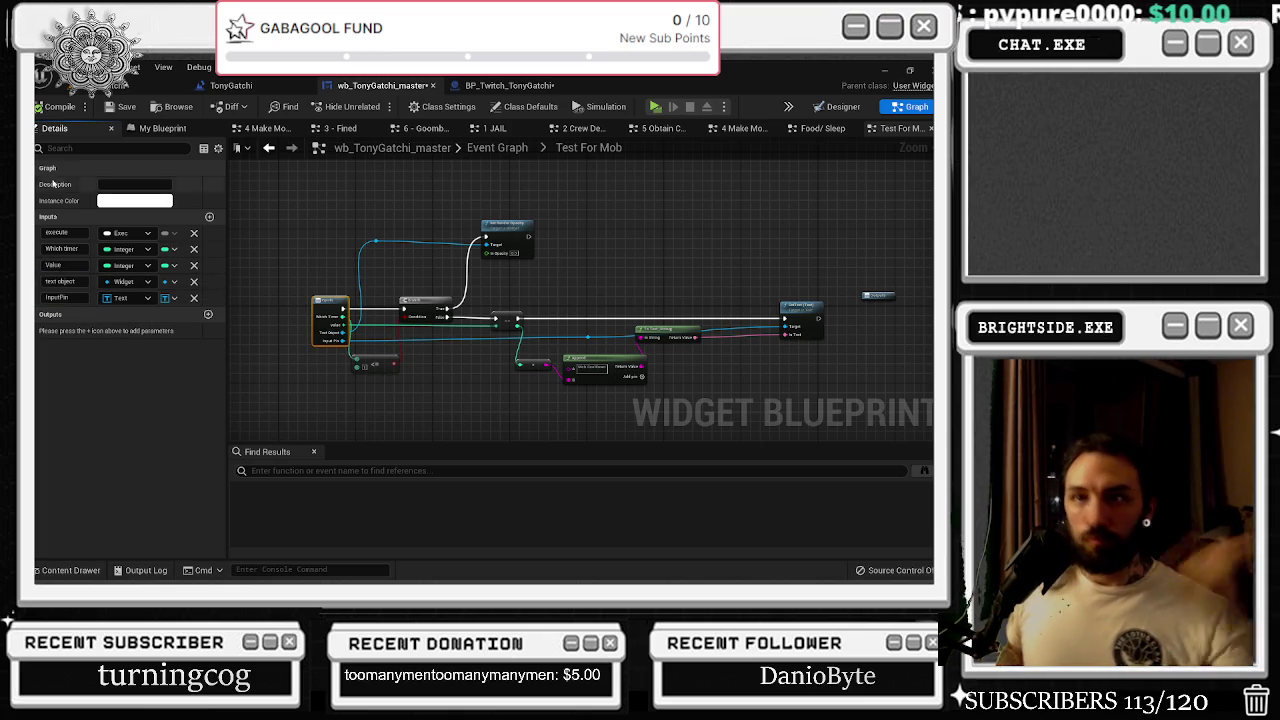
click(52, 106)
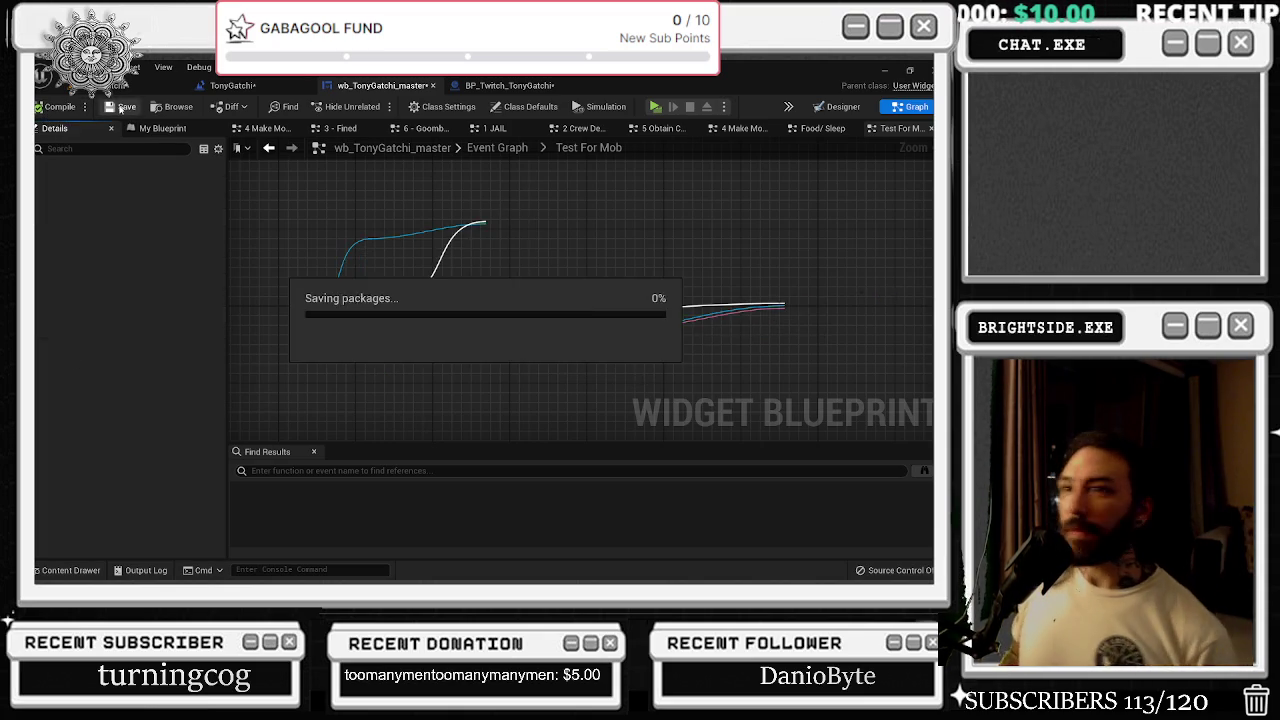
- Return to the widget's Event Graph and move the Test for Mob group and Jail Time node right
click(232, 85)
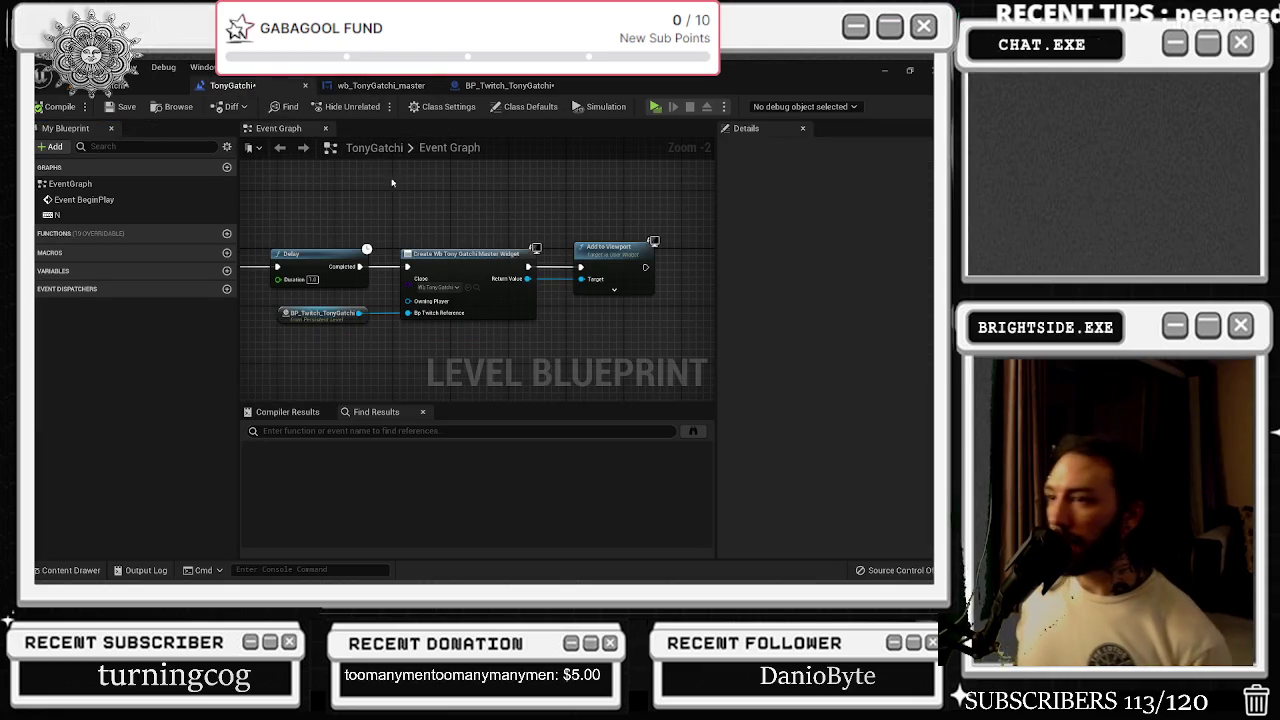
click(378, 85)
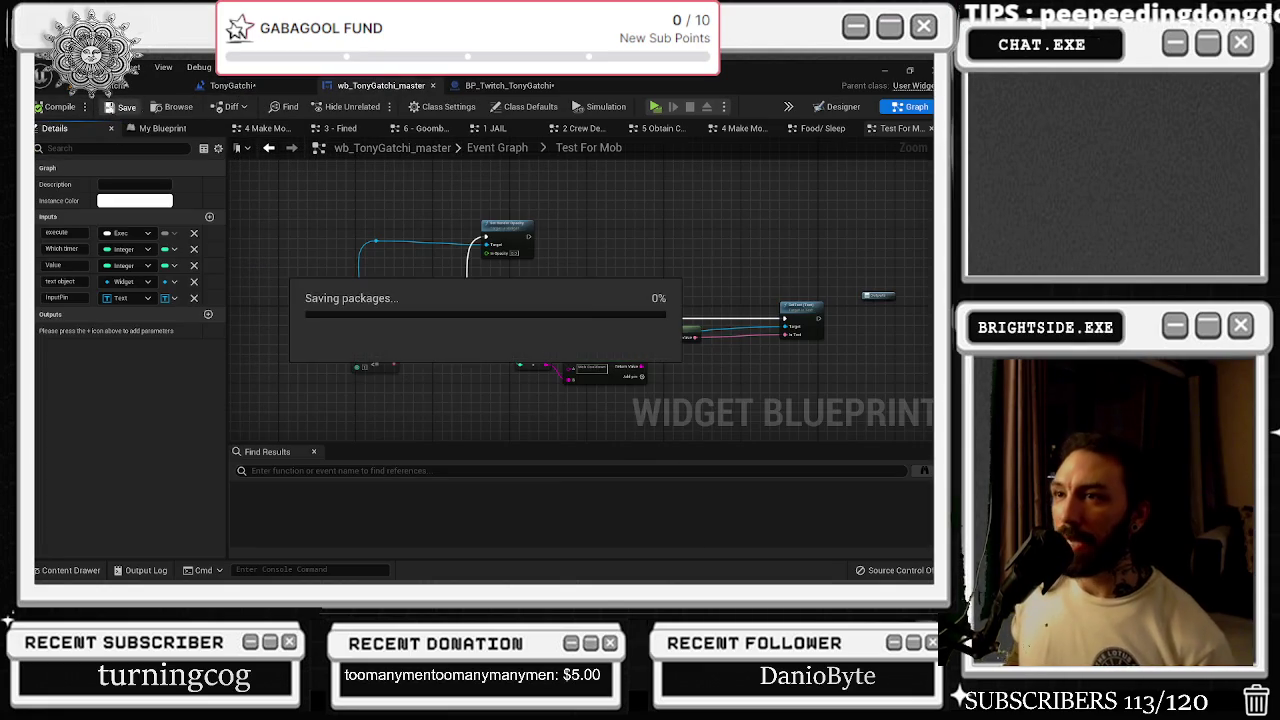
click(268, 147)
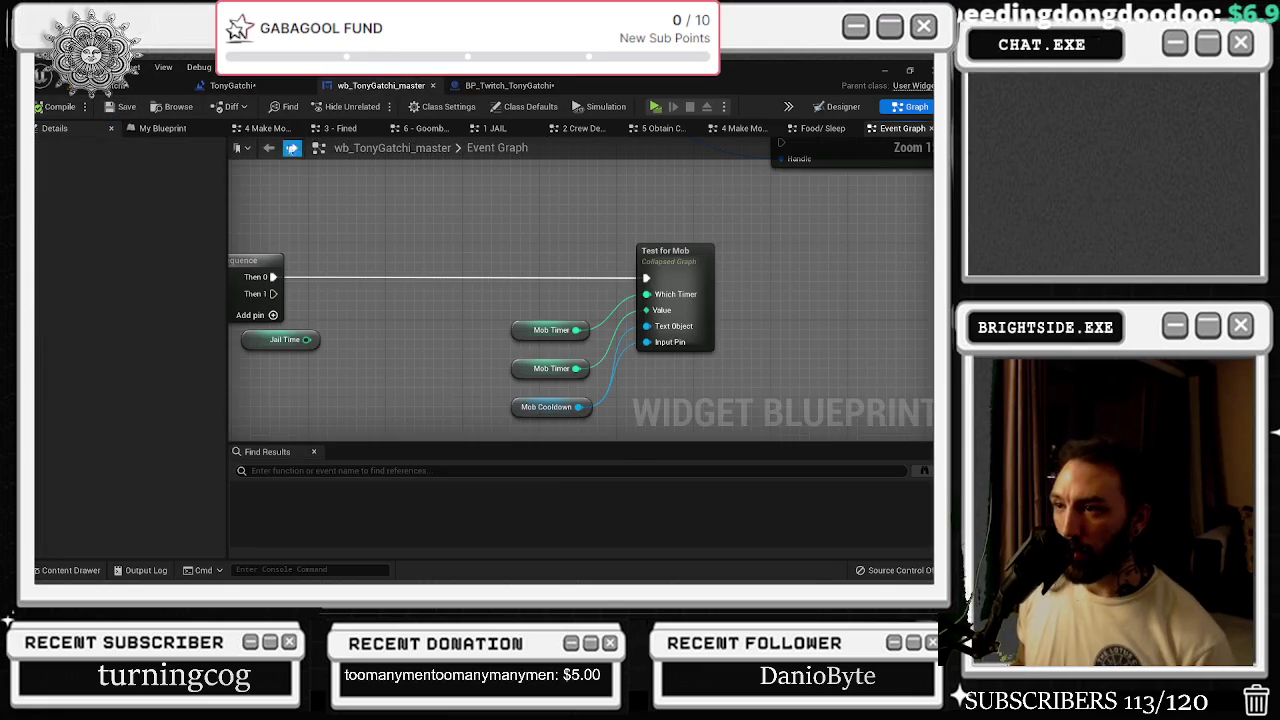
scroll(460, 209, down, 2)
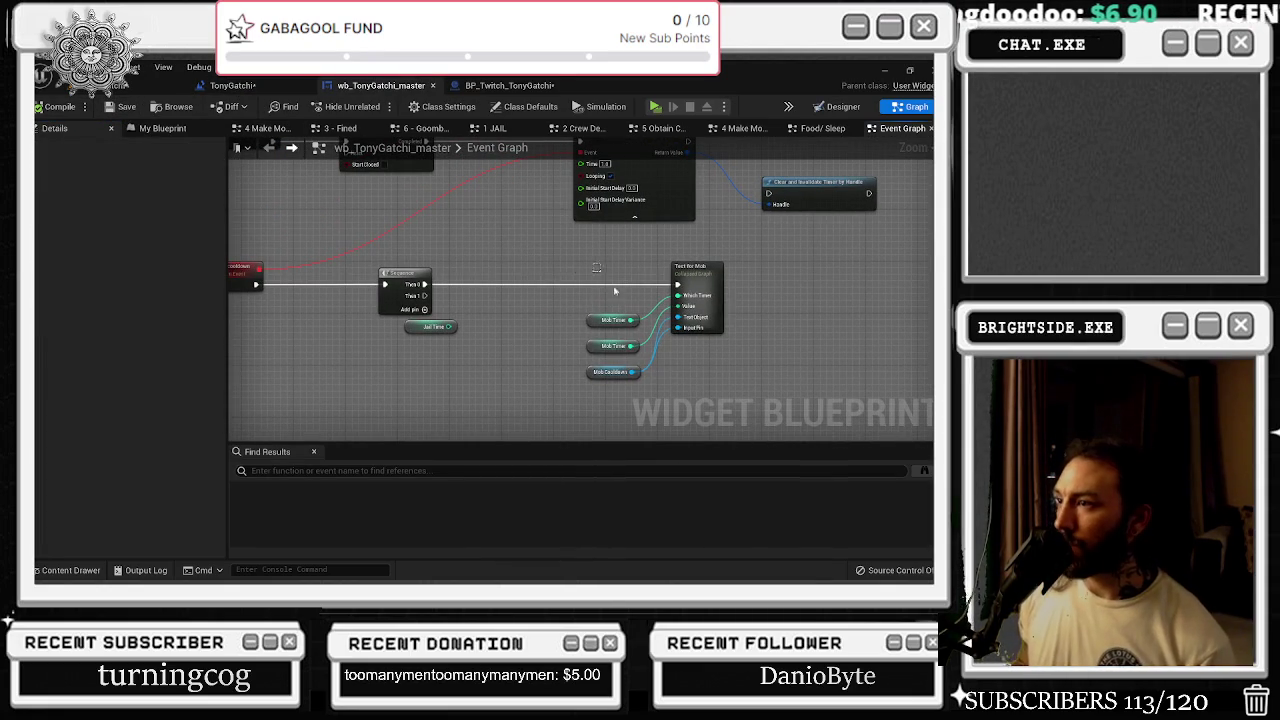
drag(596, 270, 740, 385)
drag(700, 300, 713, 300)
drag(423, 332, 606, 263)
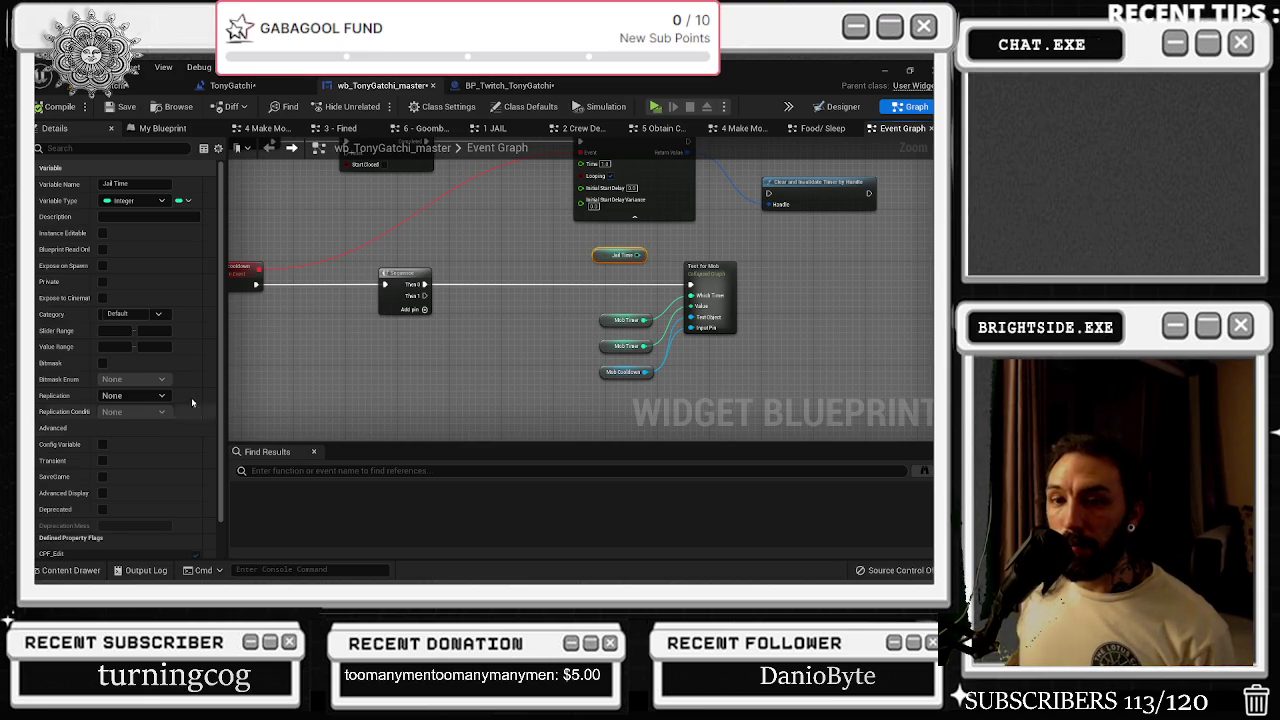
- Shift the Sequence, Jail Time and Test for Mob group left into a tighter layout
drag(388, 272, 342, 272)
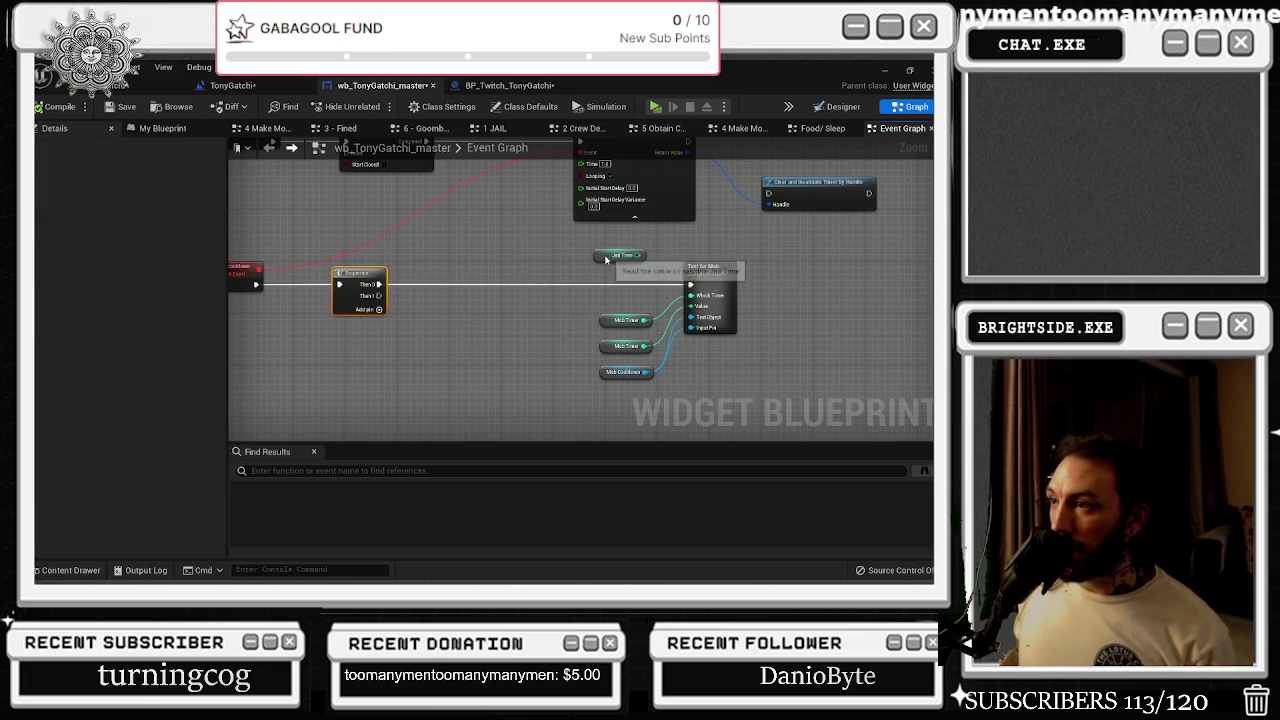
drag(605, 259, 422, 252)
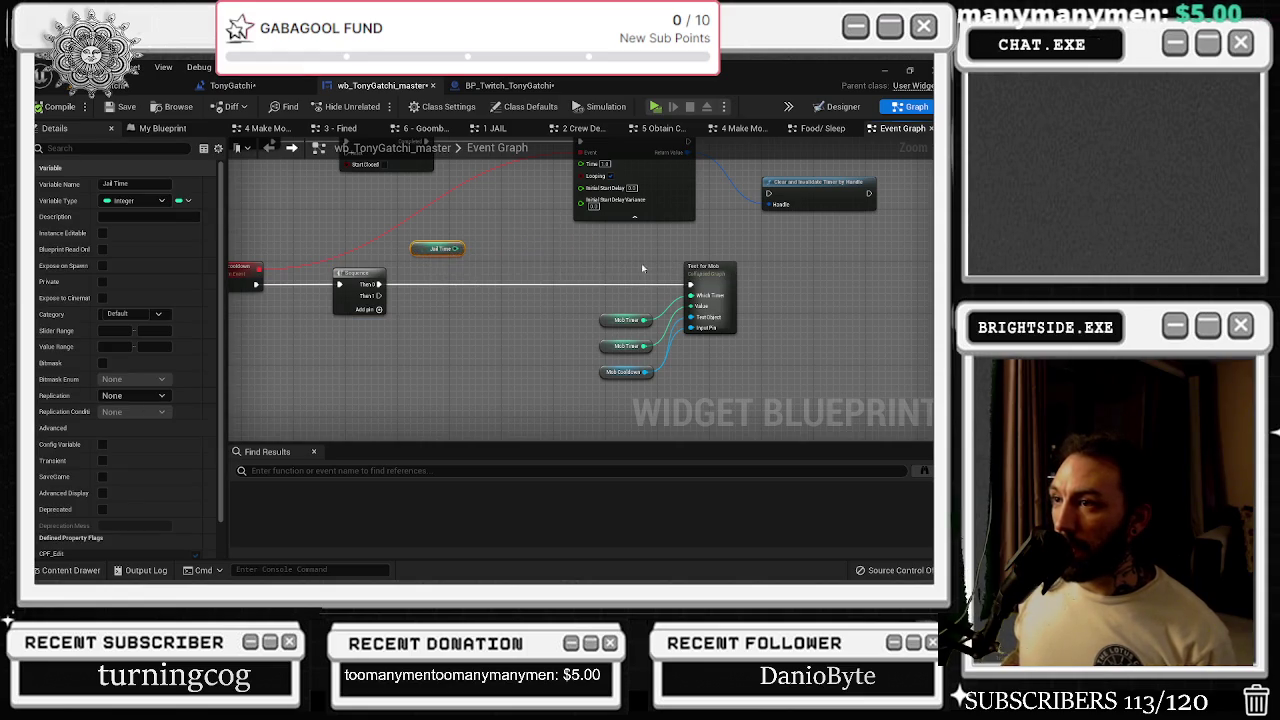
drag(649, 272, 750, 380)
mouse_move(710, 280)
mouse_down()
mouse_move(560, 278)
mouse_move(650, 242)
mouse_up()
click(666, 240)
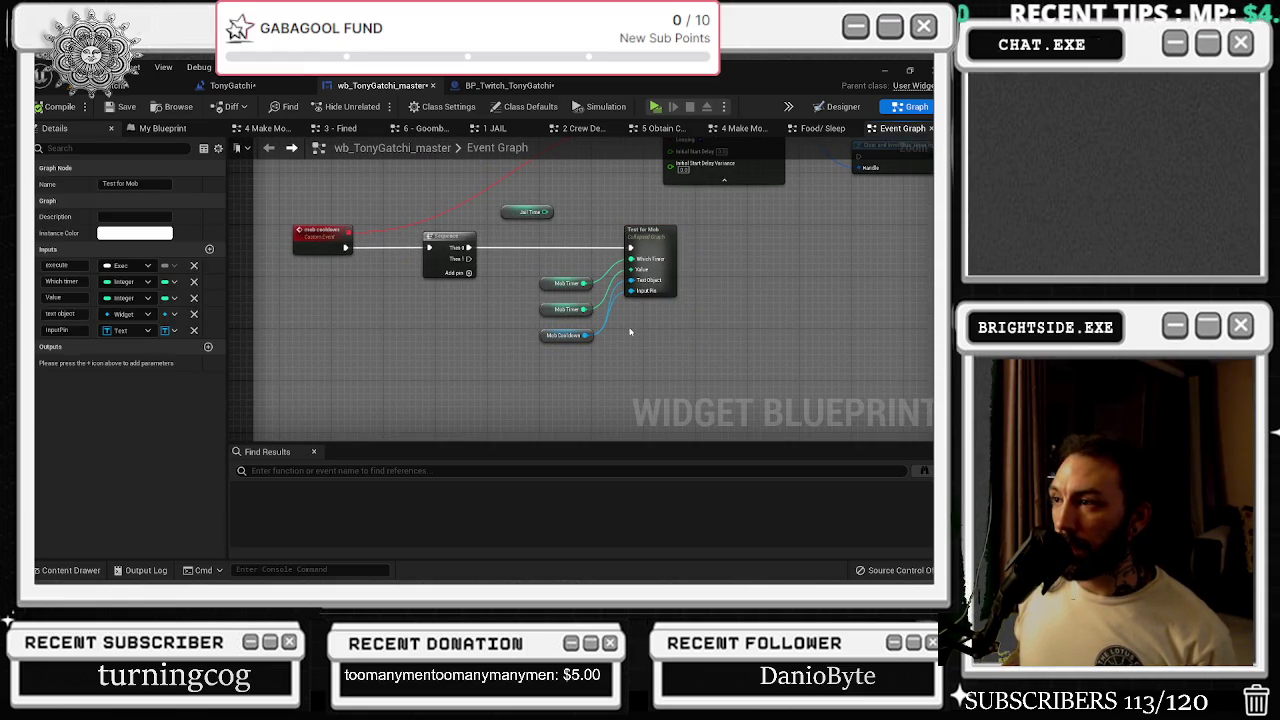
- Duplicate Test for Mob as Test for Jail, wired from the Sequence's Then 1, with Jail Time below
key(ctrl+c)
key(ctrl+v)
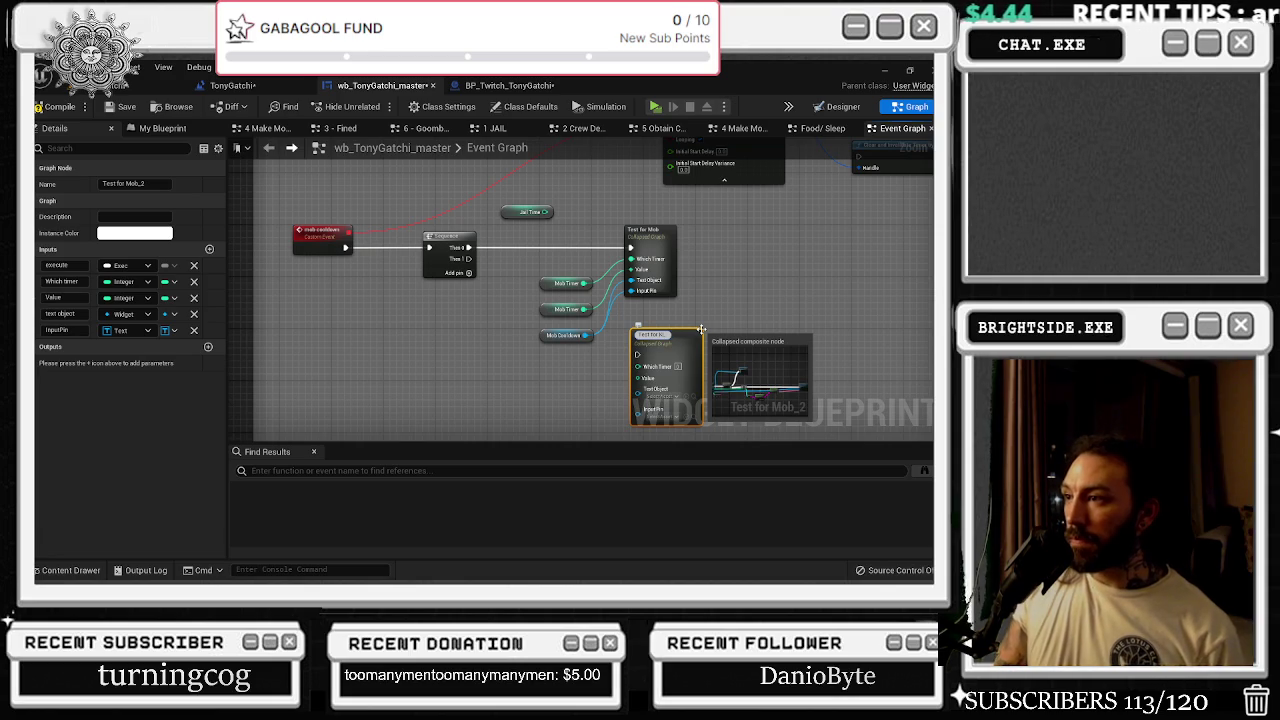
drag(469, 259, 637, 354)
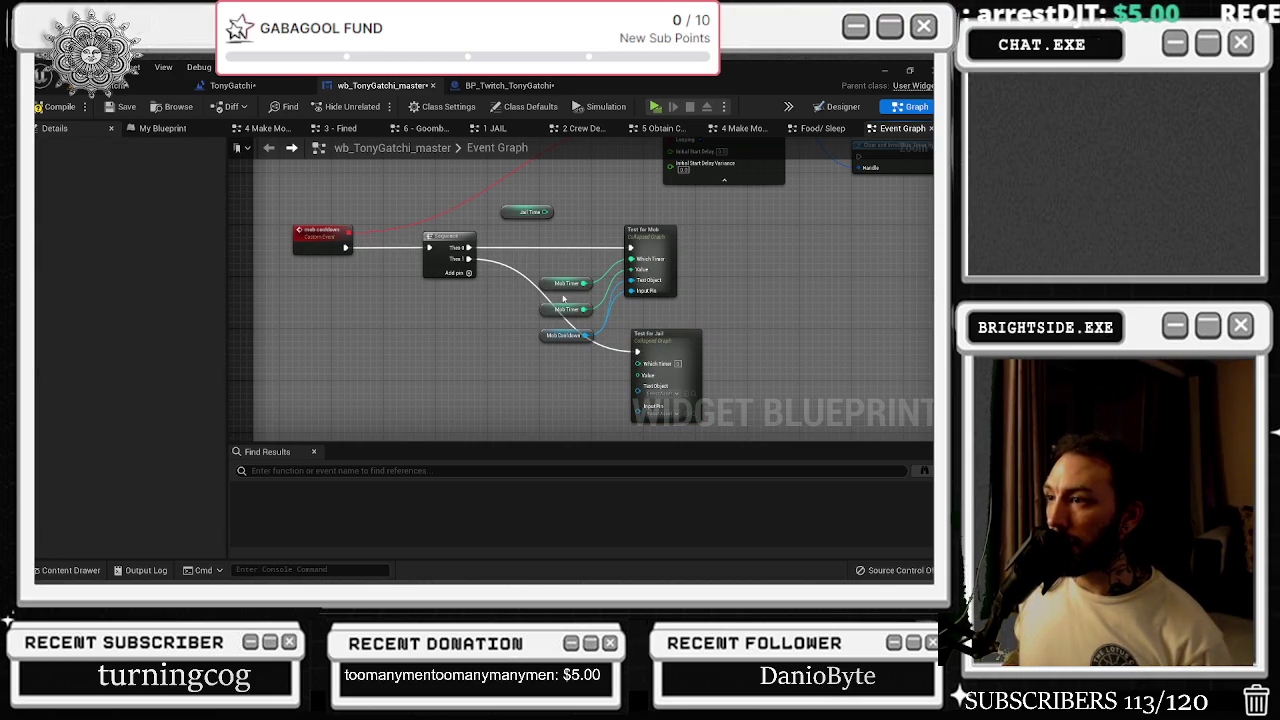
click(650, 231)
mouse_move(552, 212)
mouse_down()
mouse_move(572, 382)
mouse_move(599, 359)
mouse_up()
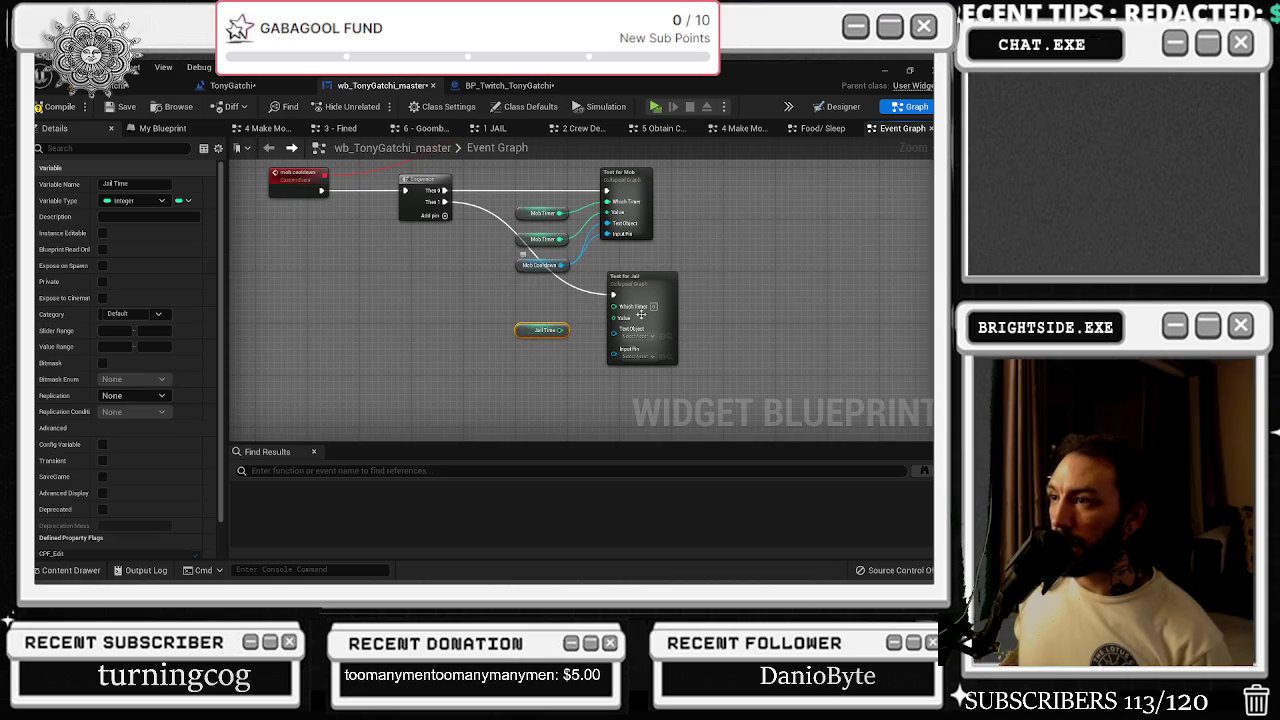
- Minimize the editor and switch back to the Unreal Editor window
click(886, 72)
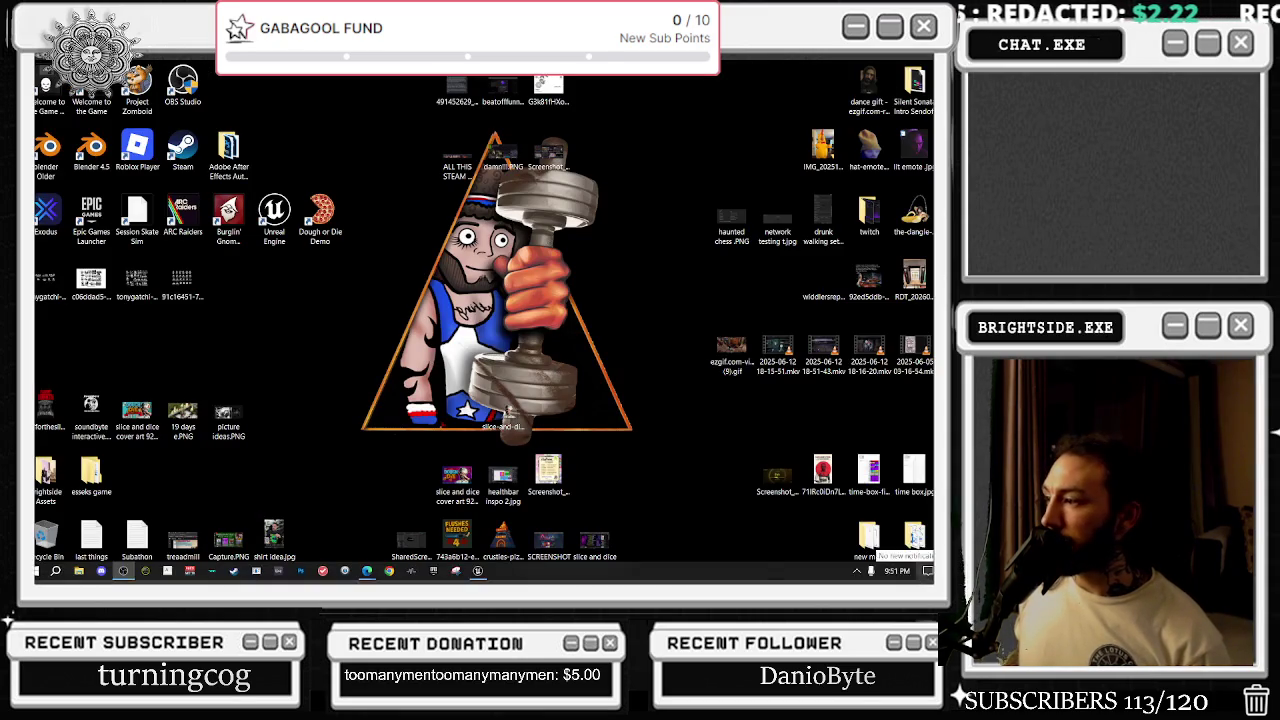
click(925, 570)
key(alt+Tab)
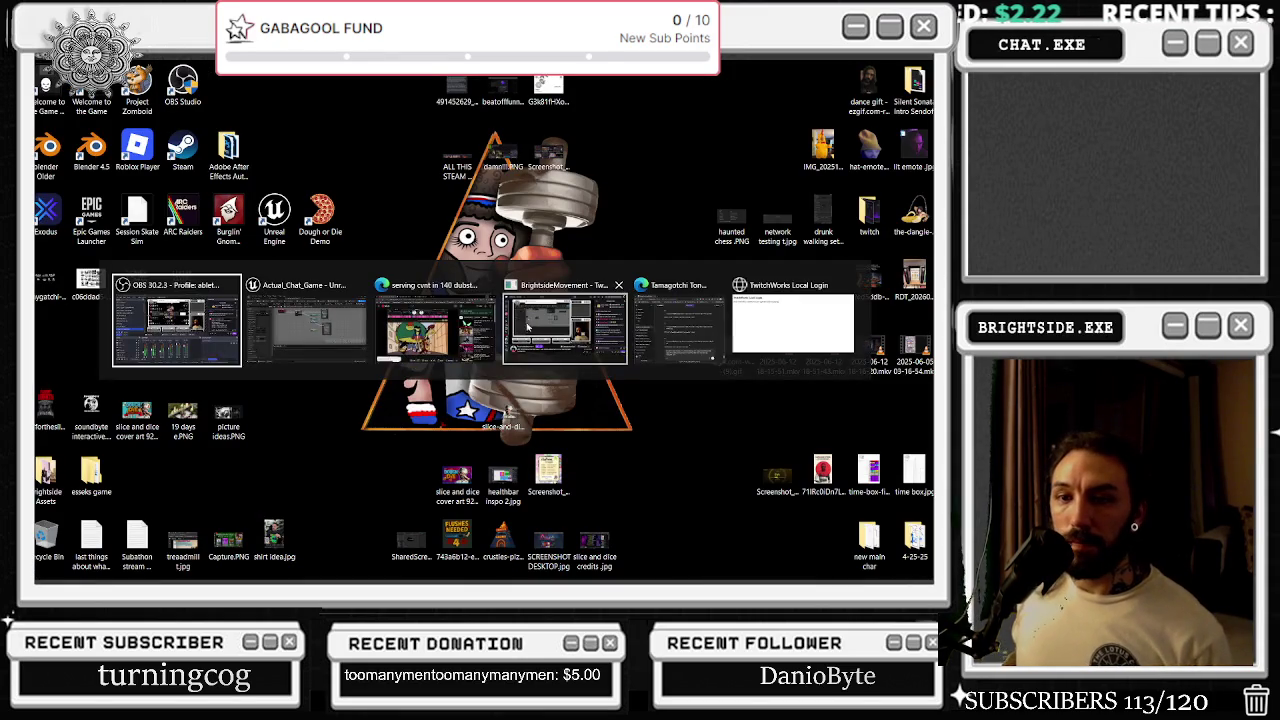
key(alt+Tab)
scroll(567, 327, up, 2)
- Connect Jail Time to Which Timer and a Jail Timer getter to Text Object on Test for Jail
mouse_move(471, 338)
mouse_down()
mouse_move(515, 335)
mouse_move(541, 307)
mouse_up()
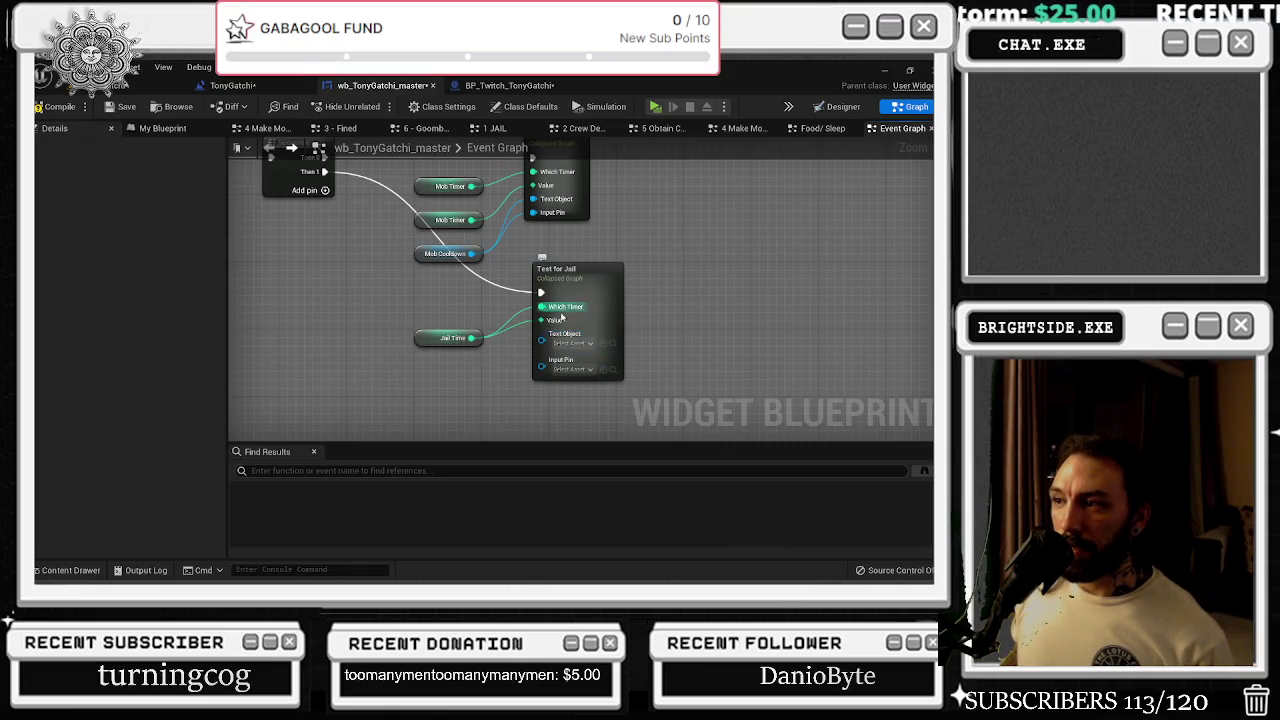
click(157, 130)
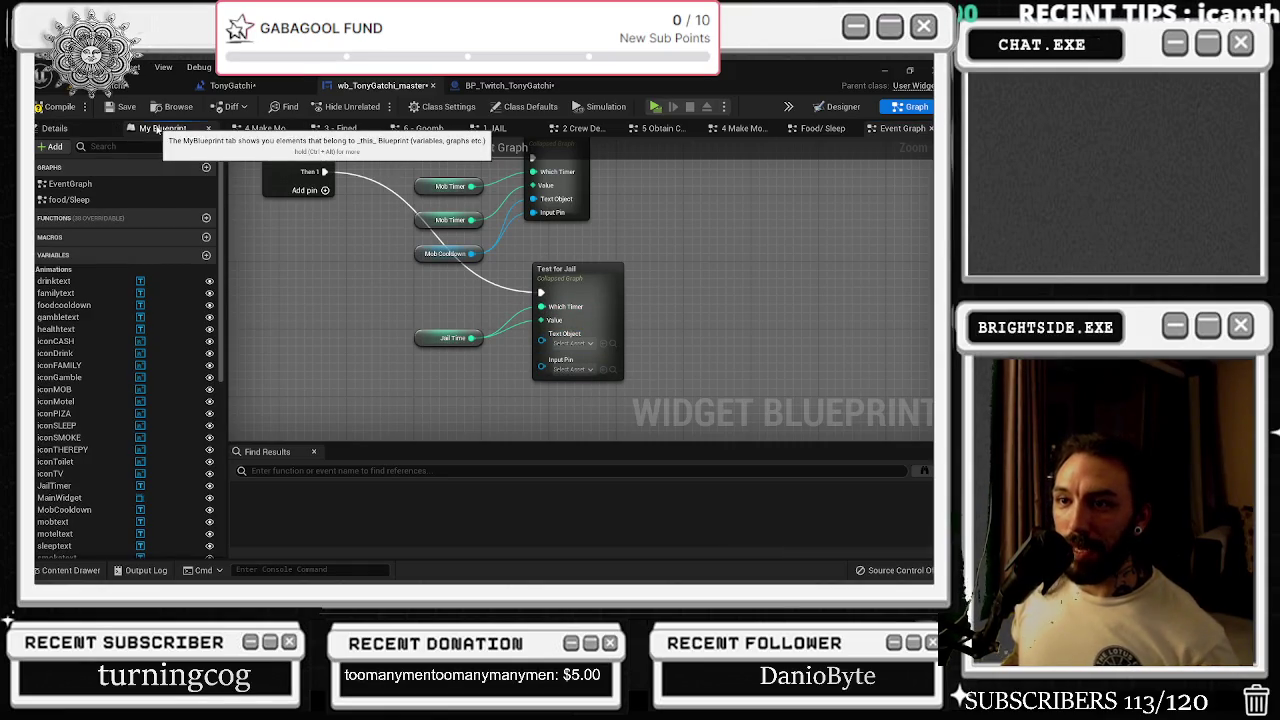
scroll(127, 372, down, 3)
scroll(127, 372, down, 4)
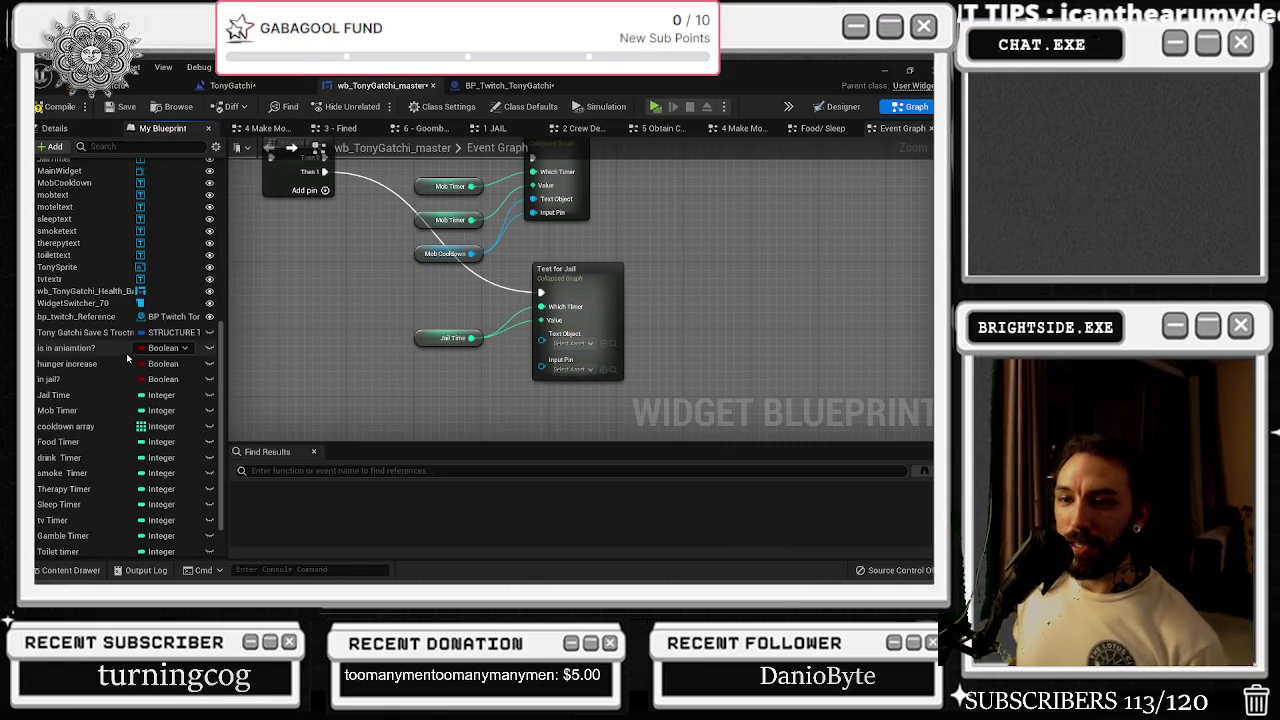
click(104, 145)
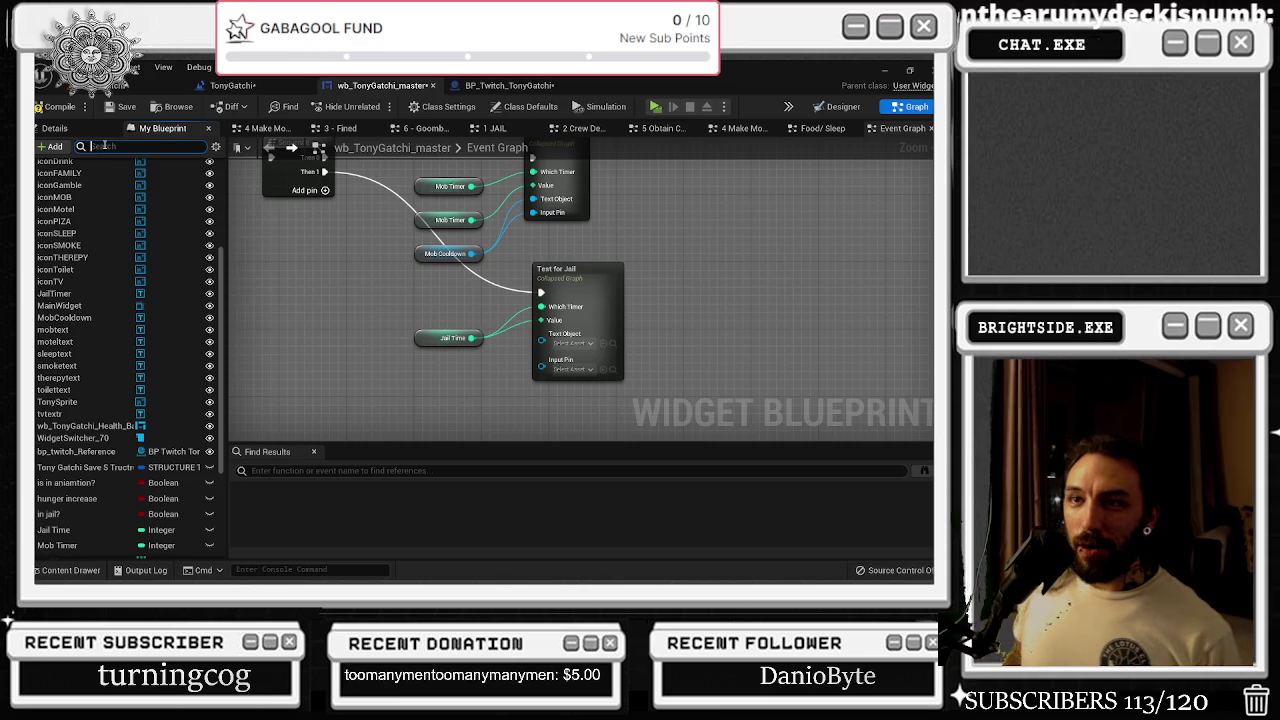
text(jail)
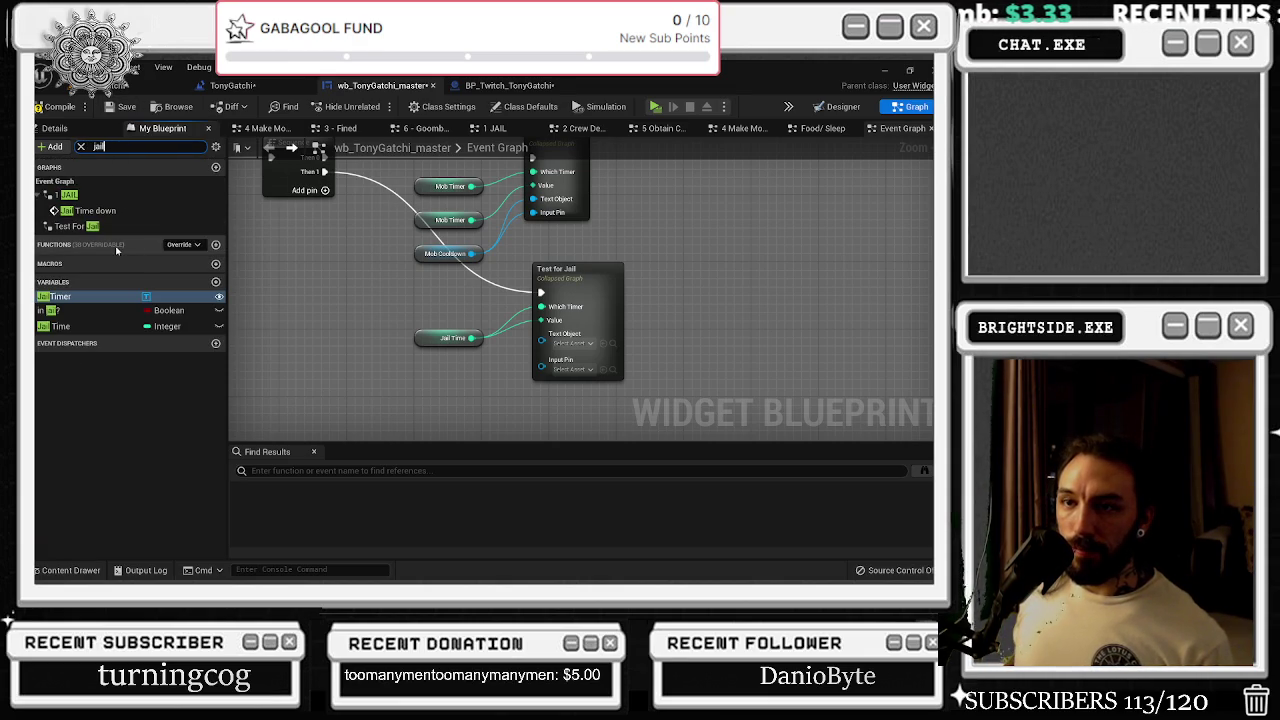
mouse_move(72, 297)
mouse_down()
mouse_move(428, 350)
mouse_move(412, 376)
mouse_move(541, 334)
mouse_move(463, 381)
mouse_up()
mouse_move(389, 343)
mouse_down()
mouse_move(485, 400)
mouse_move(431, 364)
mouse_up()
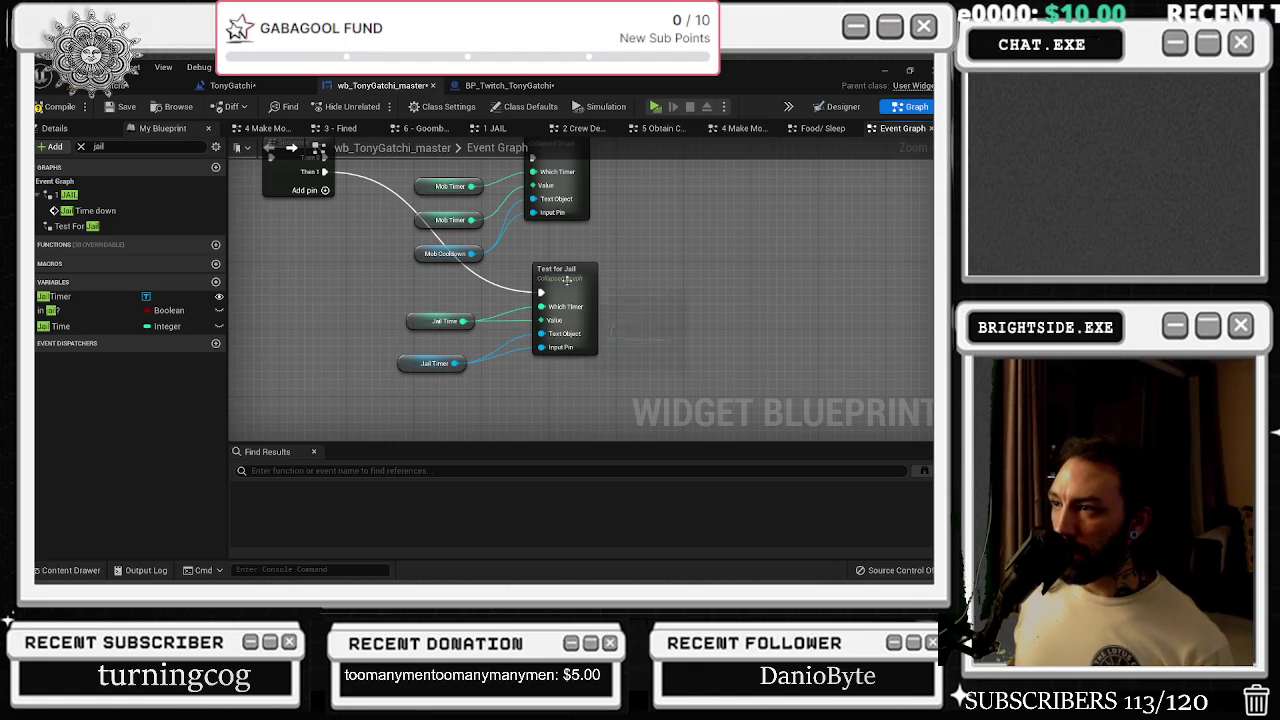
- Move Test for Jail right, comment it 'FIX THIS WITH APPEND', and reroute its exec wire
drag(569, 280, 736, 288)
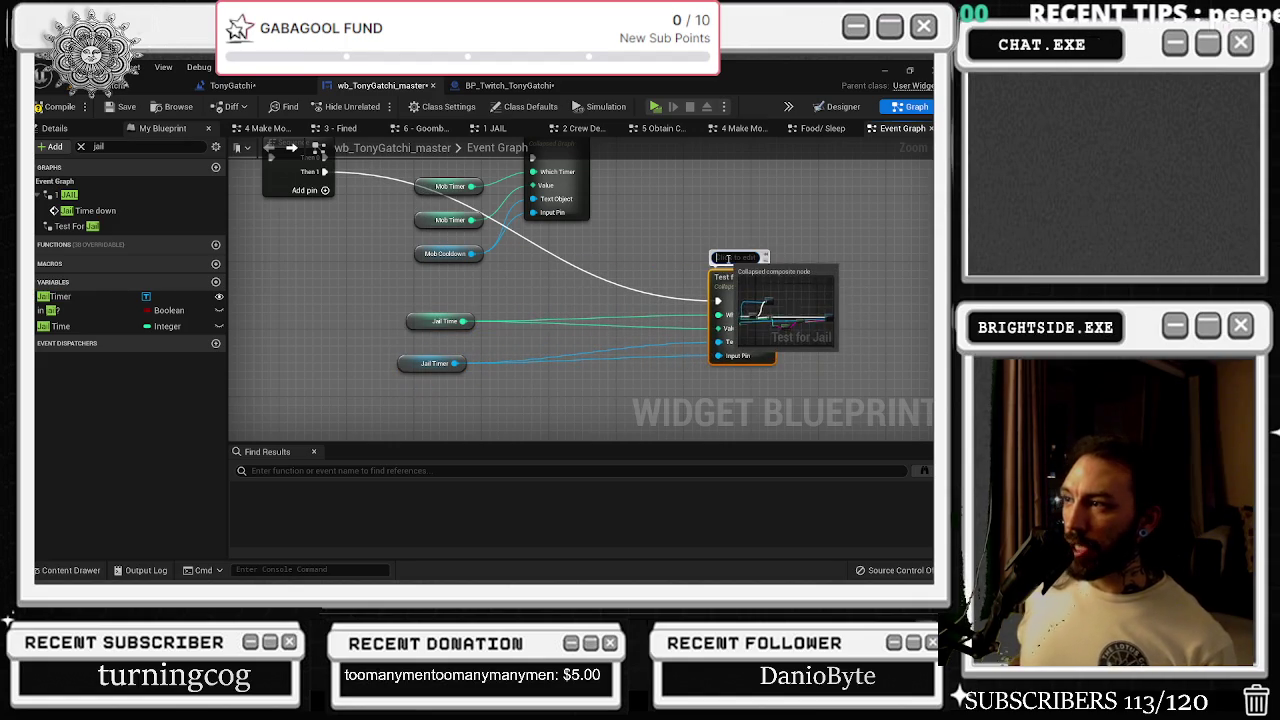
click(735, 257)
text(FIX THIS WITH APPEND)
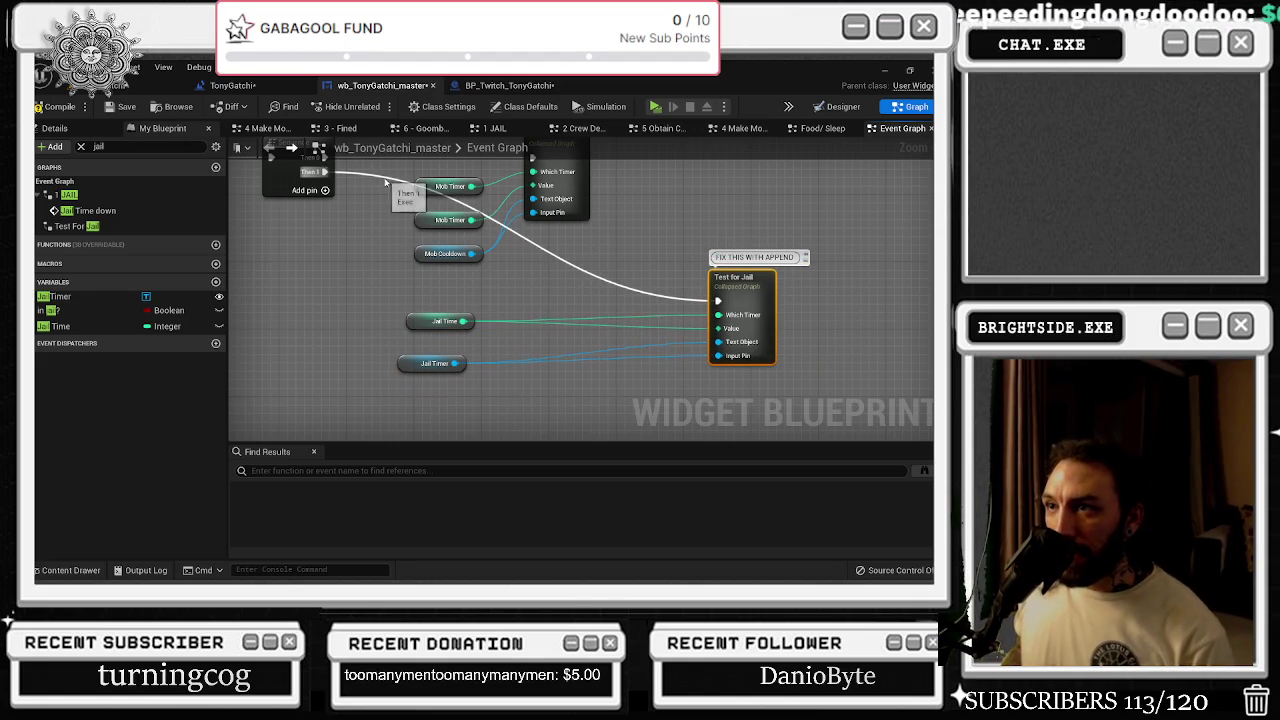
double_click(382, 180)
drag(382, 180, 348, 307)
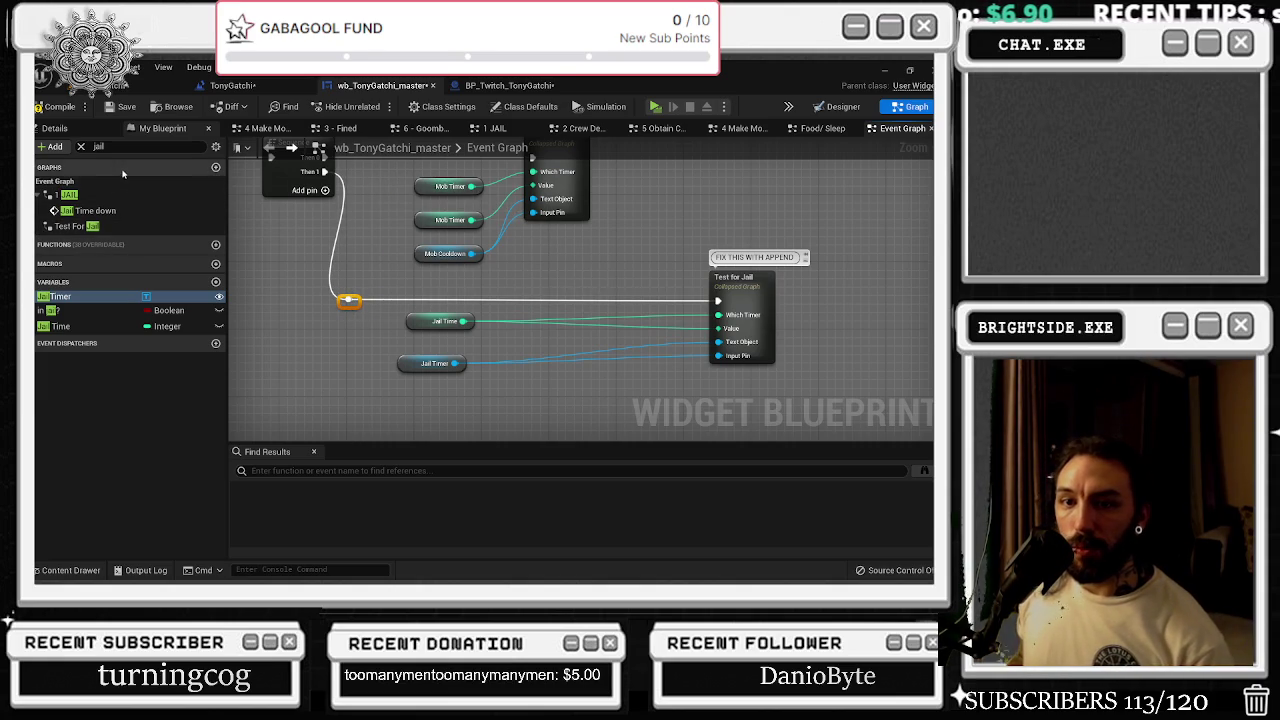
- Clear the 'jail' search filter and expand the full variables list
click(84, 147)
click(81, 147)
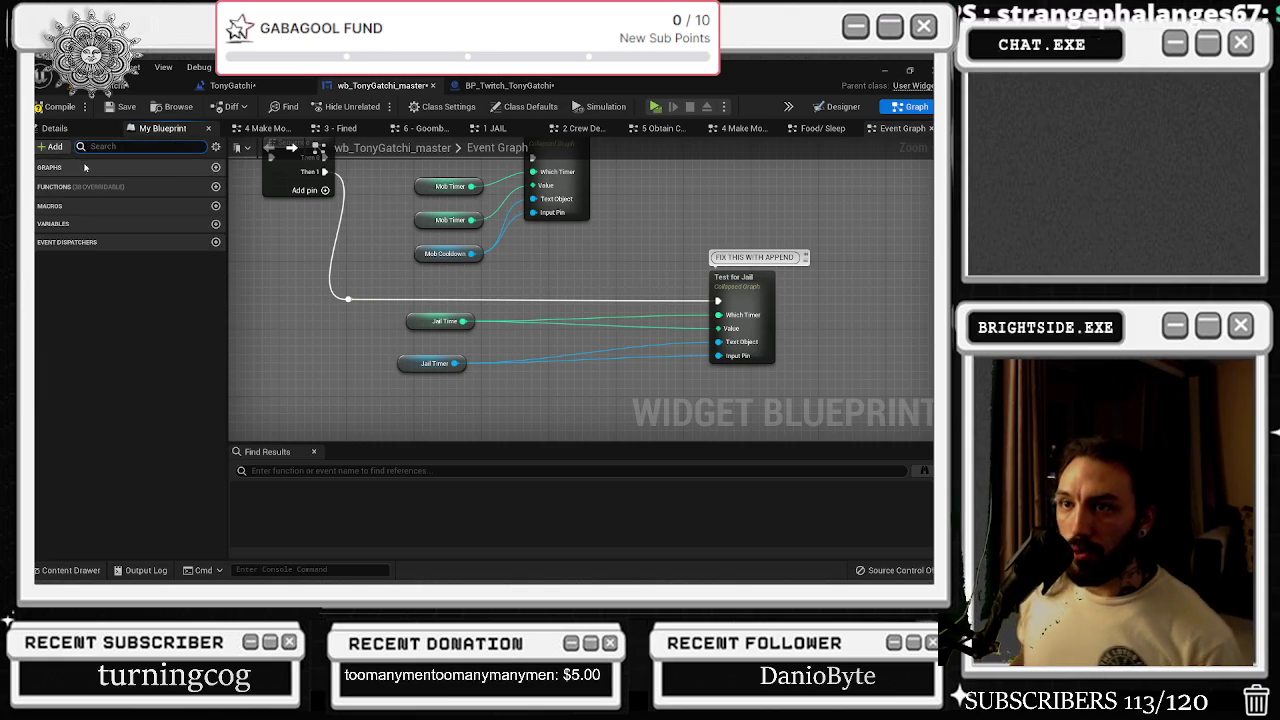
click(53, 223)
scroll(130, 314, down, 5)
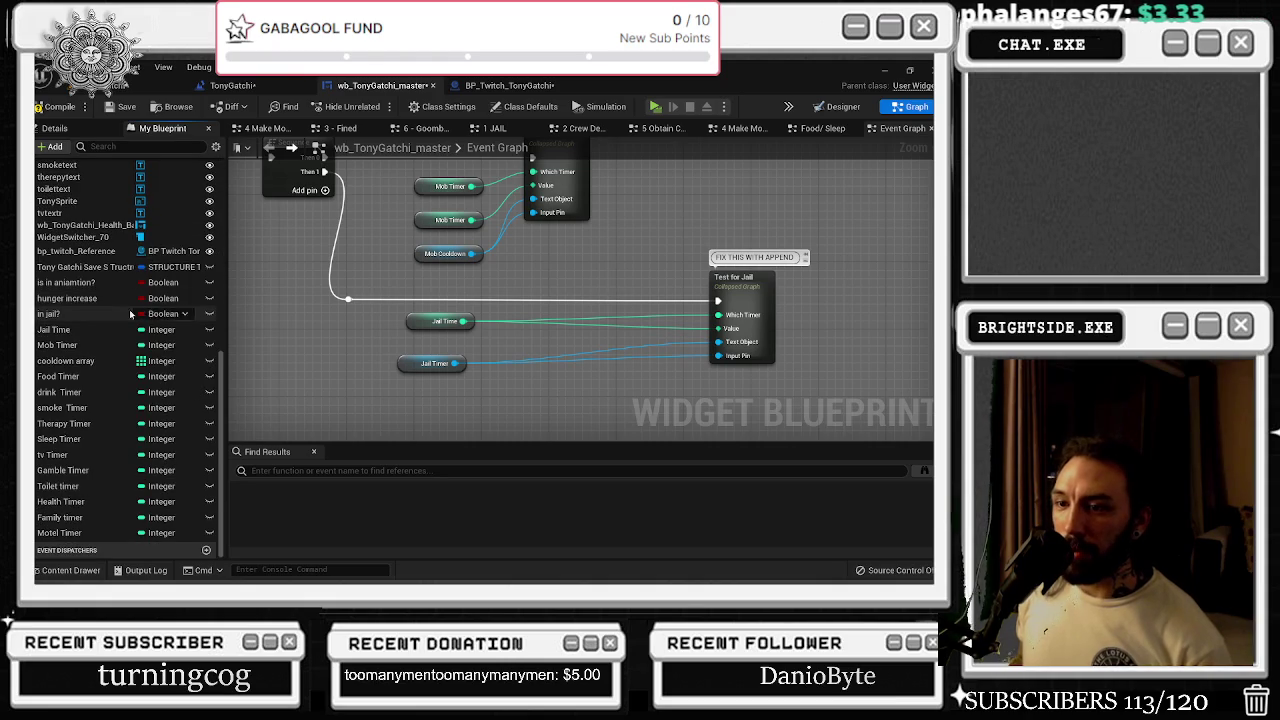
drag(381, 274, 381, 296)
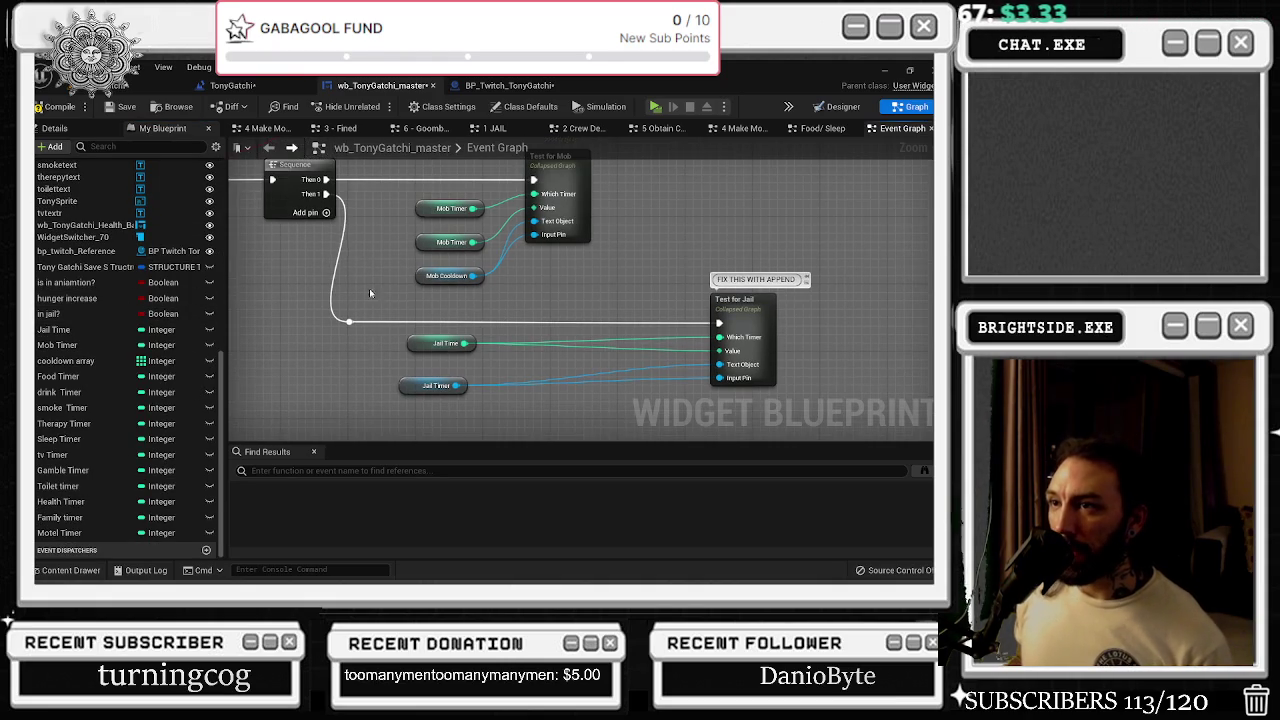
- Add Sequence outputs up to Then 4 and shift the Jail variable nodes right
click(328, 213)
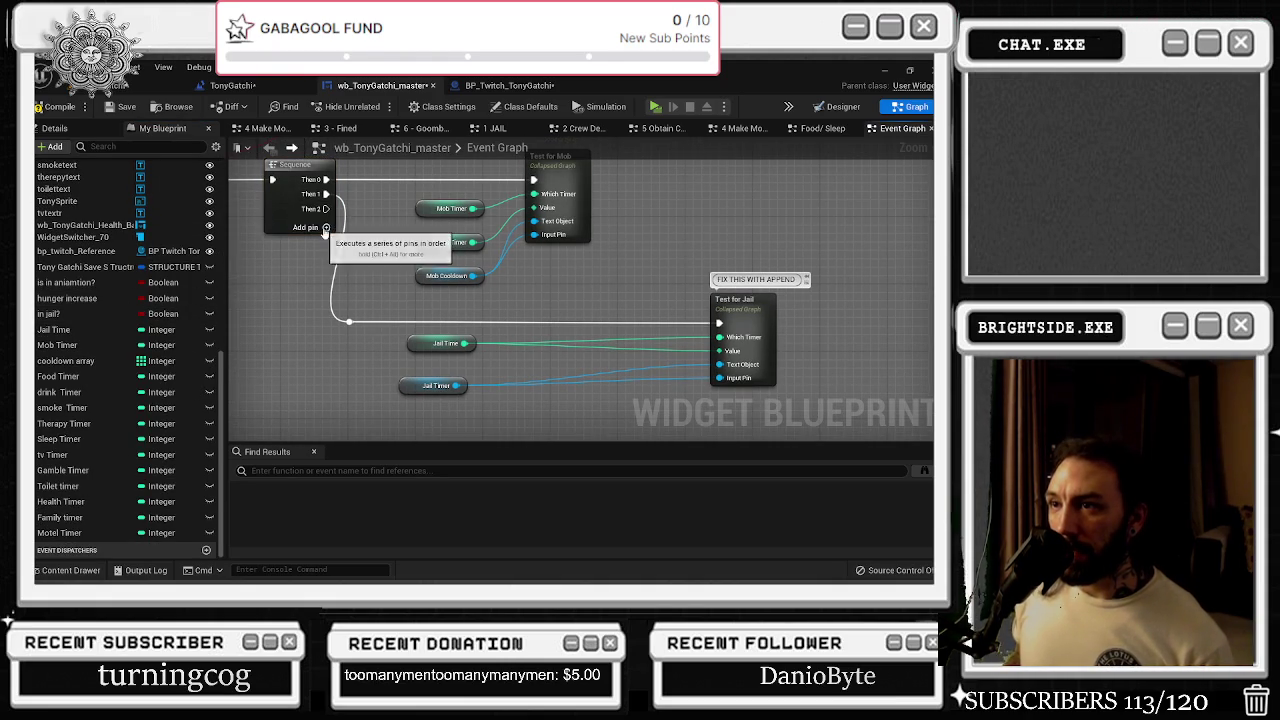
click(327, 228)
click(327, 241)
mouse_move(400, 320)
mouse_down()
mouse_move(365, 284)
mouse_move(423, 366)
mouse_move(487, 354)
mouse_up()
- Duplicate Test for Jail, wire it from Sequence Then 3, clear its comment, and rename it Test for Food
click(710, 272)
key(ctrl+c)
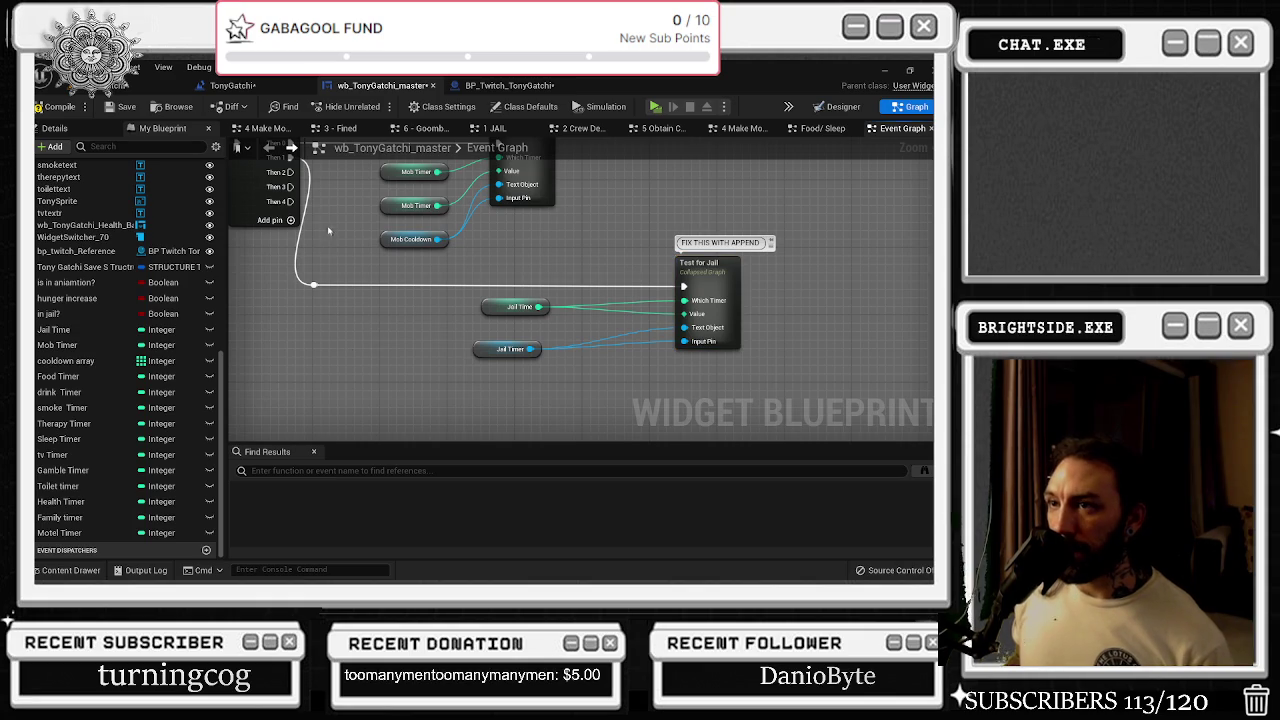
key(ctrl+v)
drag(291, 186, 355, 372)
drag(420, 342, 420, 350)
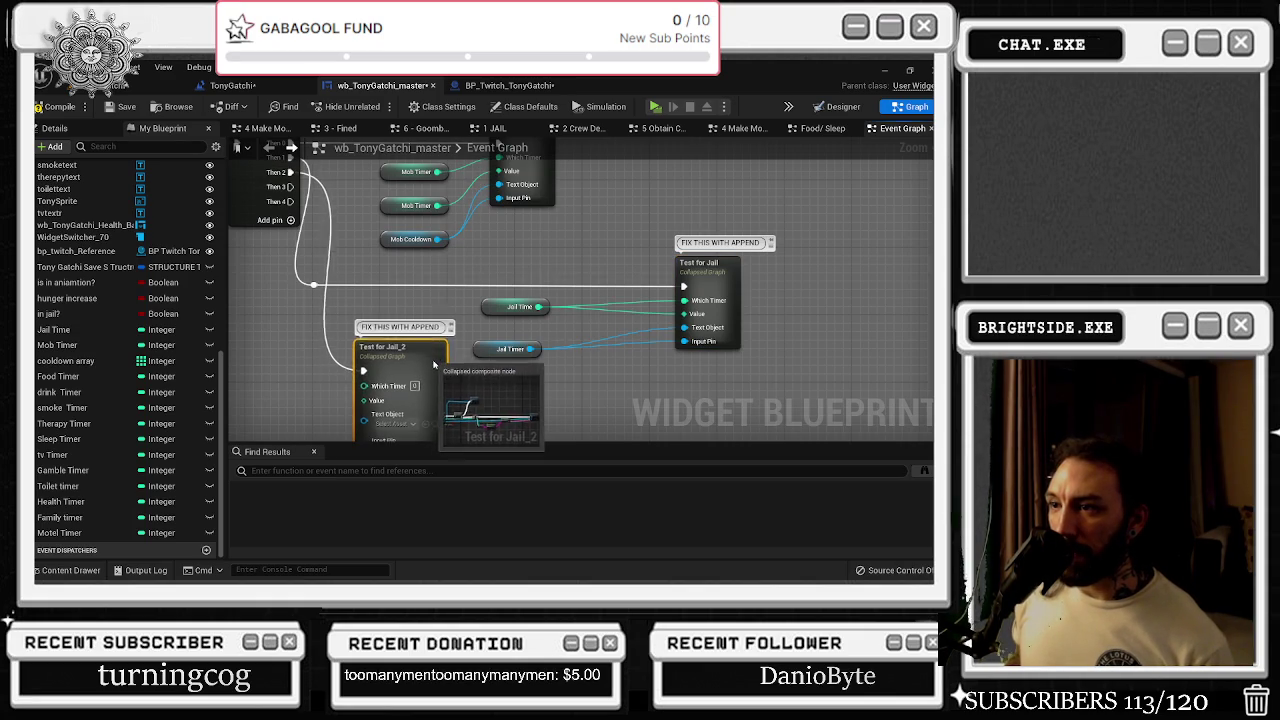
click(392, 335)
key(BackSpace)
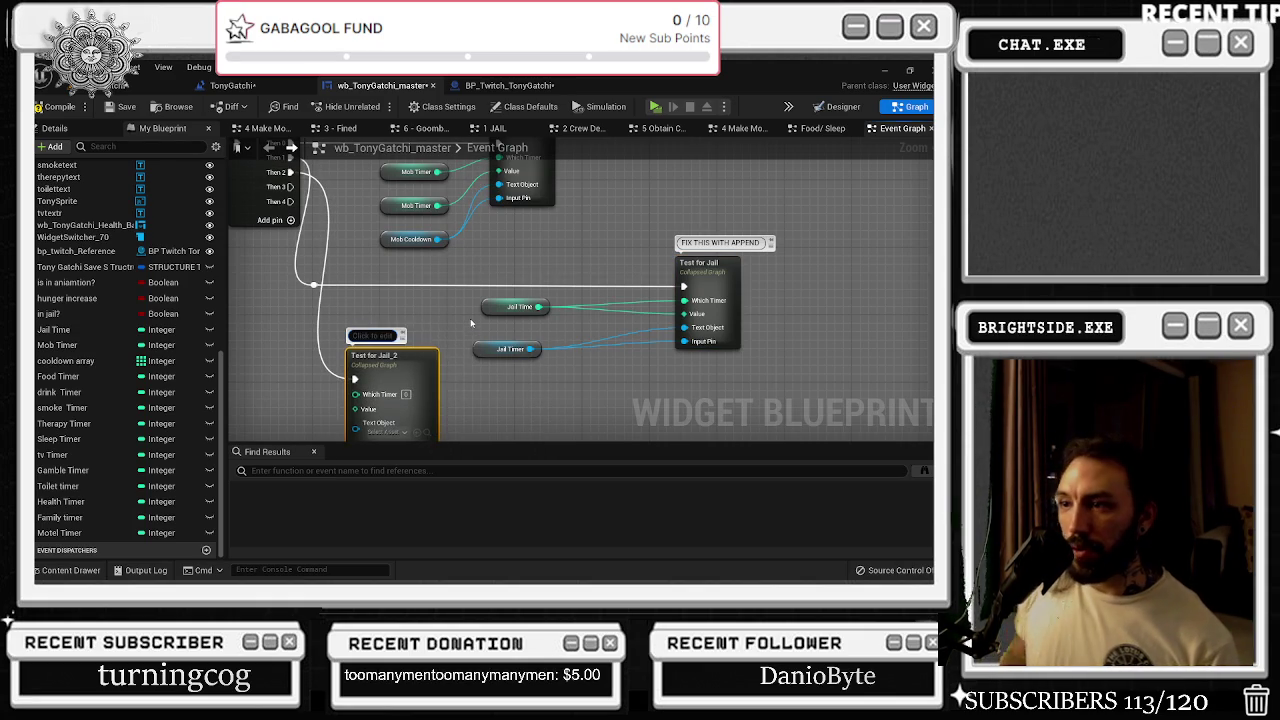
key(F2)
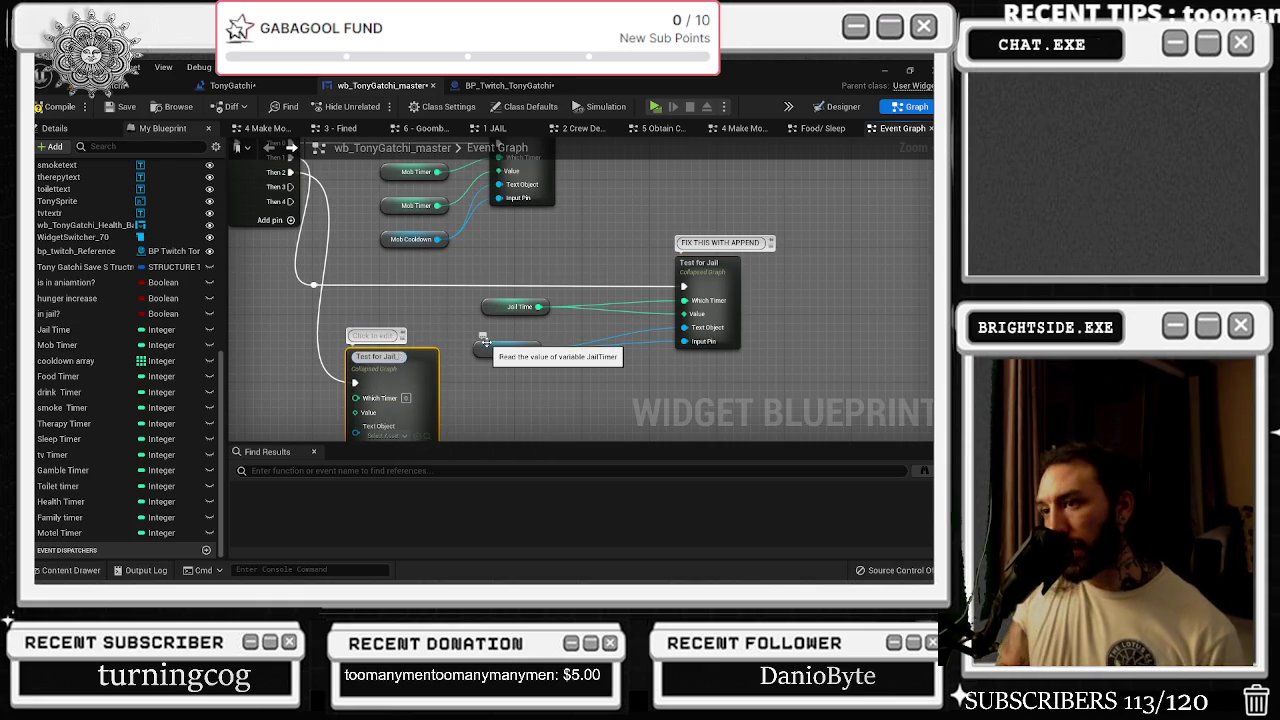
key(BackSpace)
text(Fo)
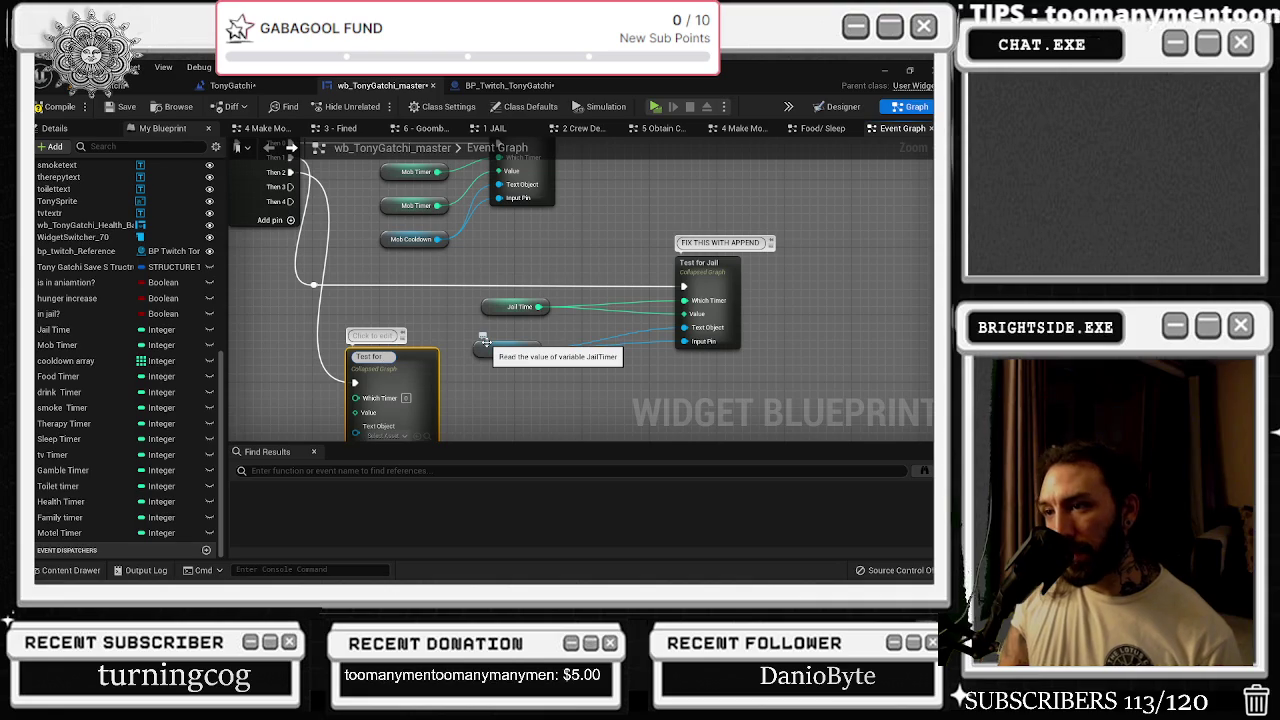
text(od)
key(Return)
- Feed Food Timer into Which Timer and Foodcooldown into Text Object, then open Test for Food
mouse_move(455, 392)
mouse_down()
mouse_move(505, 350)
mouse_move(497, 368)
mouse_move(520, 372)
mouse_move(458, 352)
mouse_up()
drag(354, 341, 361, 256)
mouse_move(58, 376)
mouse_down()
mouse_move(377, 366)
mouse_move(340, 350)
mouse_move(415, 345)
mouse_move(413, 378)
mouse_move(412, 317)
mouse_up()
mouse_move(508, 290)
mouse_down()
mouse_move(550, 455)
mouse_move(555, 303)
mouse_up()
key(ctrl+z)
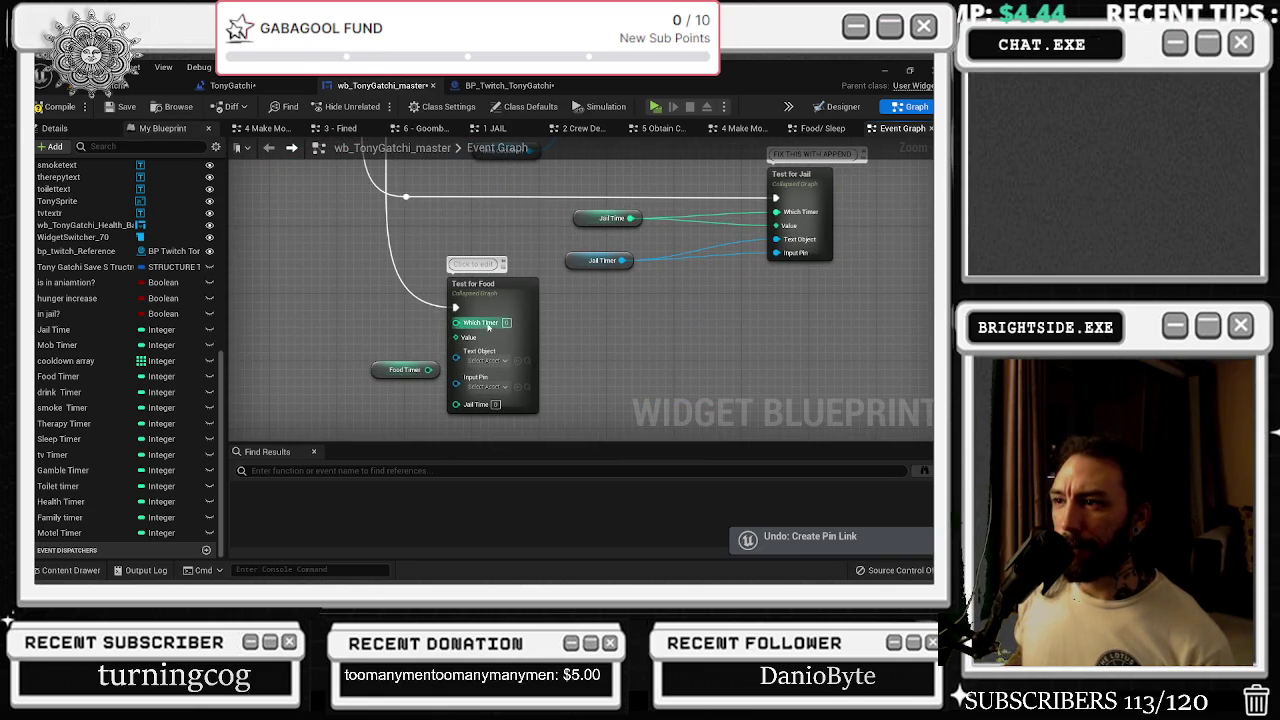
mouse_move(428, 370)
mouse_down()
mouse_move(475, 345)
mouse_move(460, 337)
mouse_move(470, 355)
mouse_move(456, 322)
mouse_up()
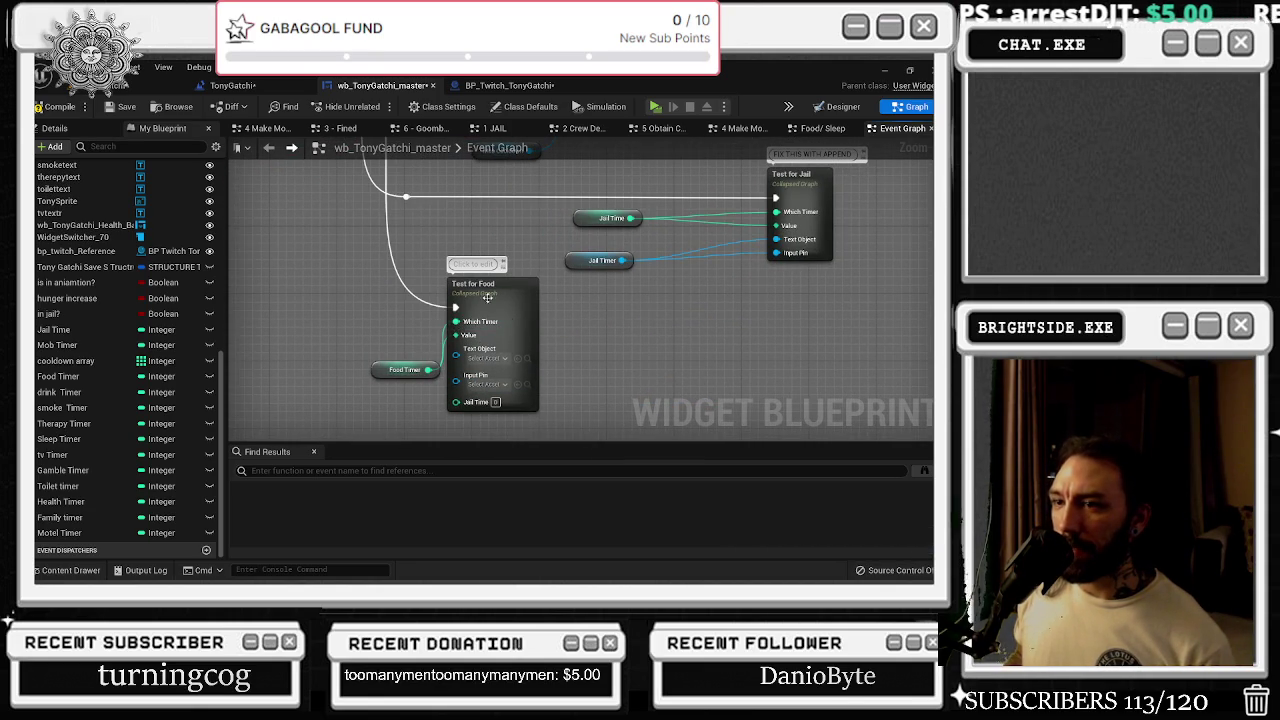
click(127, 146)
text(f)
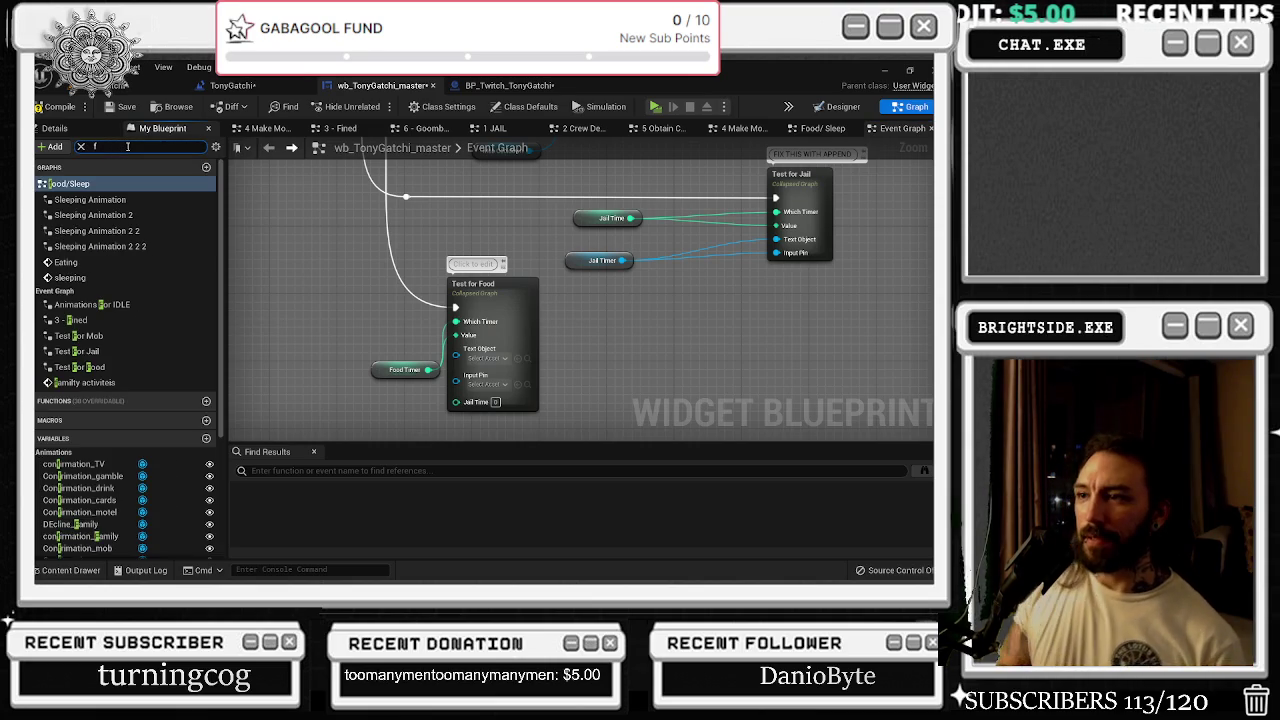
text(ood)
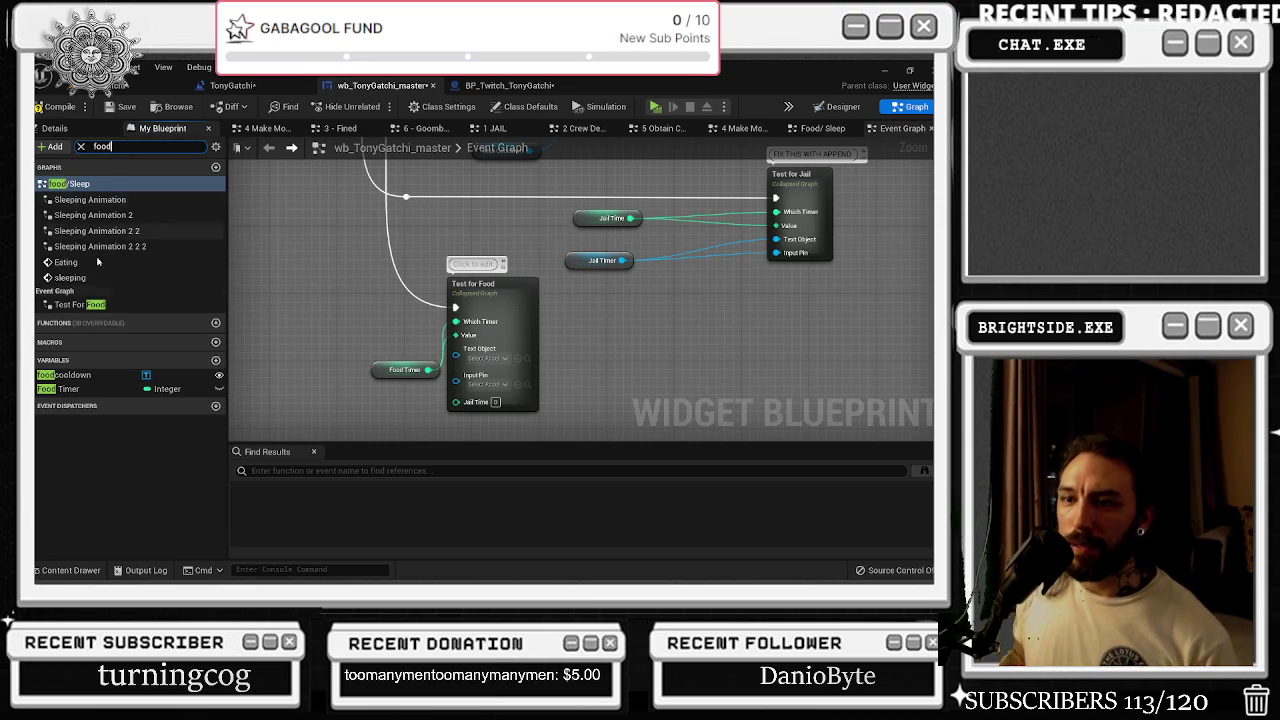
mouse_move(63, 375)
mouse_down()
mouse_move(357, 408)
mouse_move(340, 398)
mouse_move(460, 363)
mouse_move(457, 352)
mouse_up()
click(425, 404)
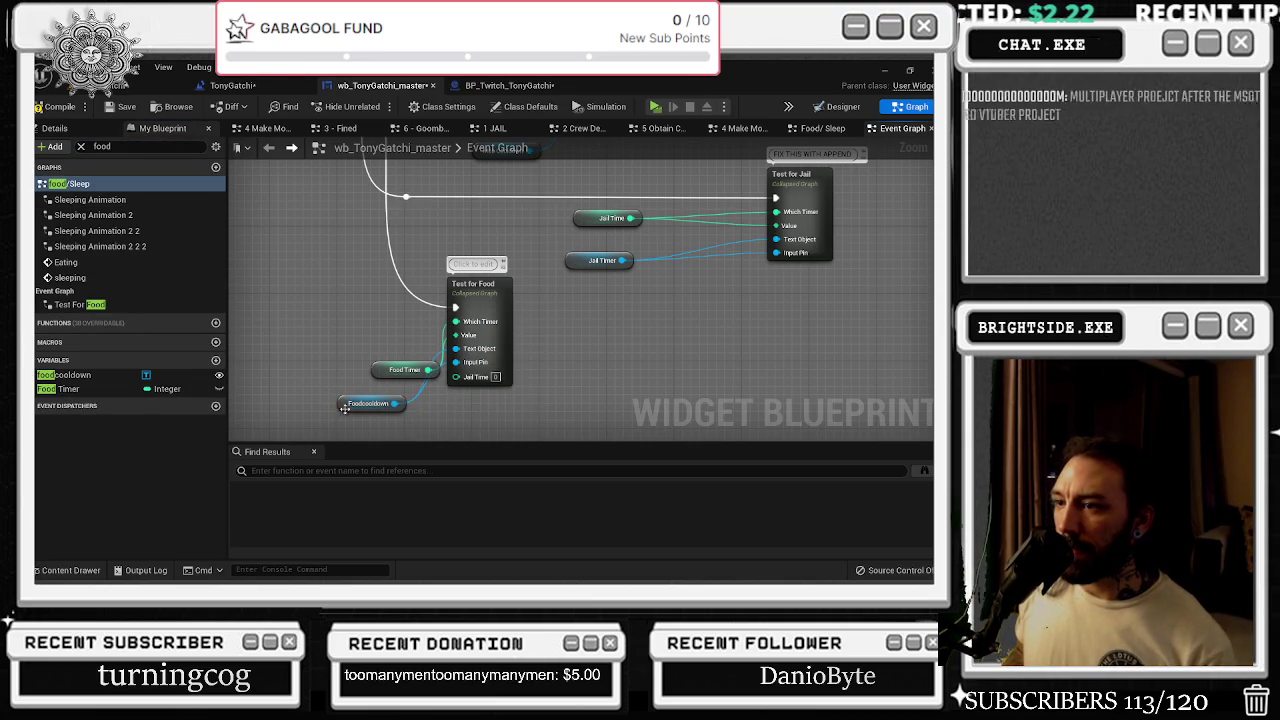
double_click(508, 304)
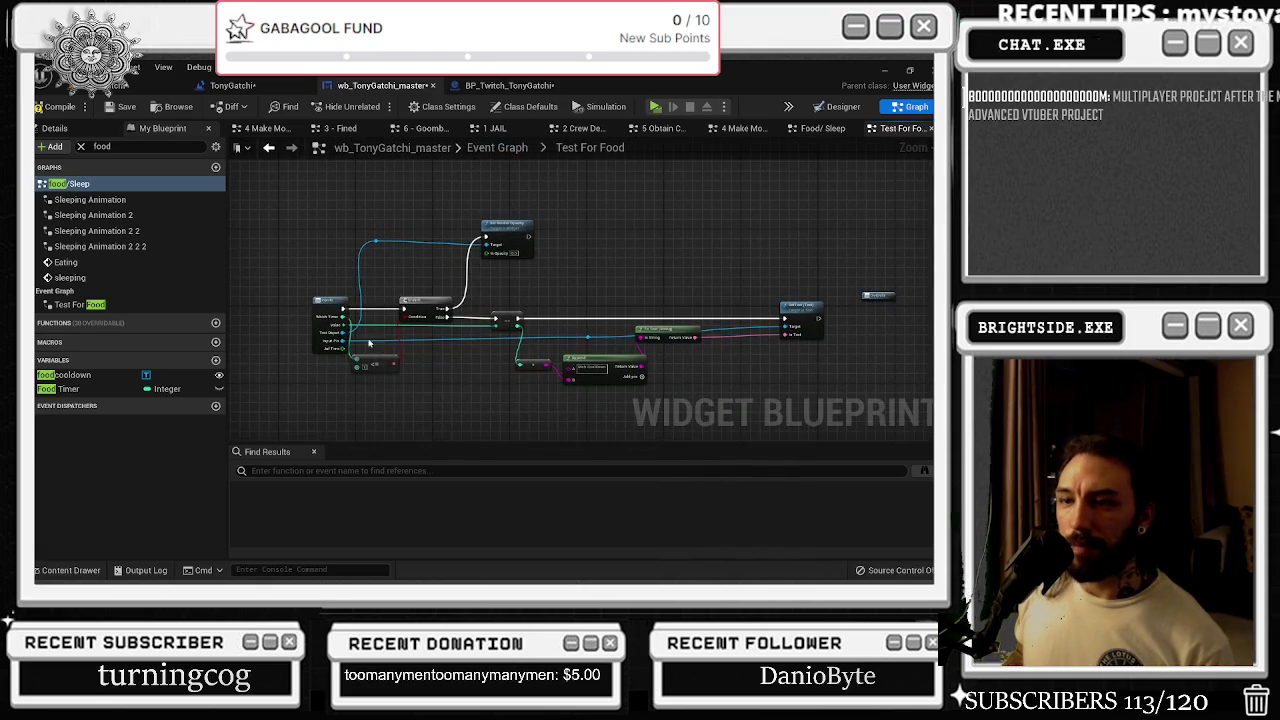
- Remove the unused Jail Time input from the Test For Food entry node
click(316, 320)
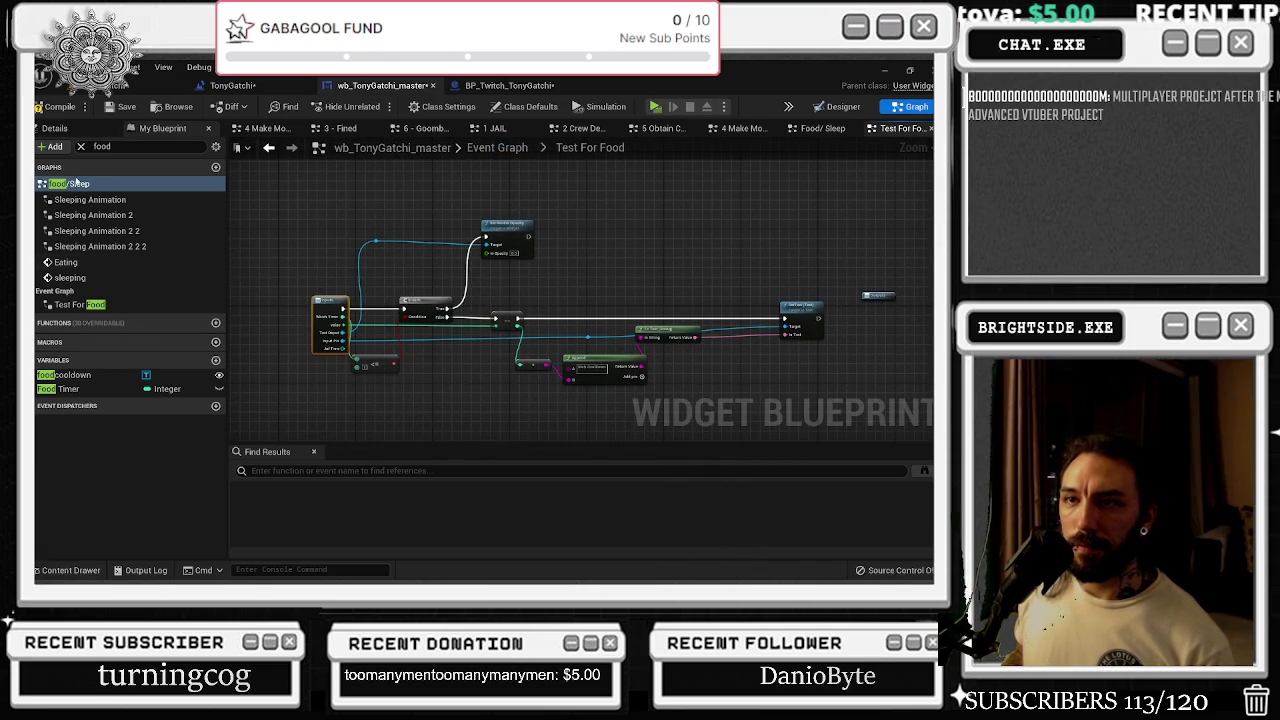
click(68, 131)
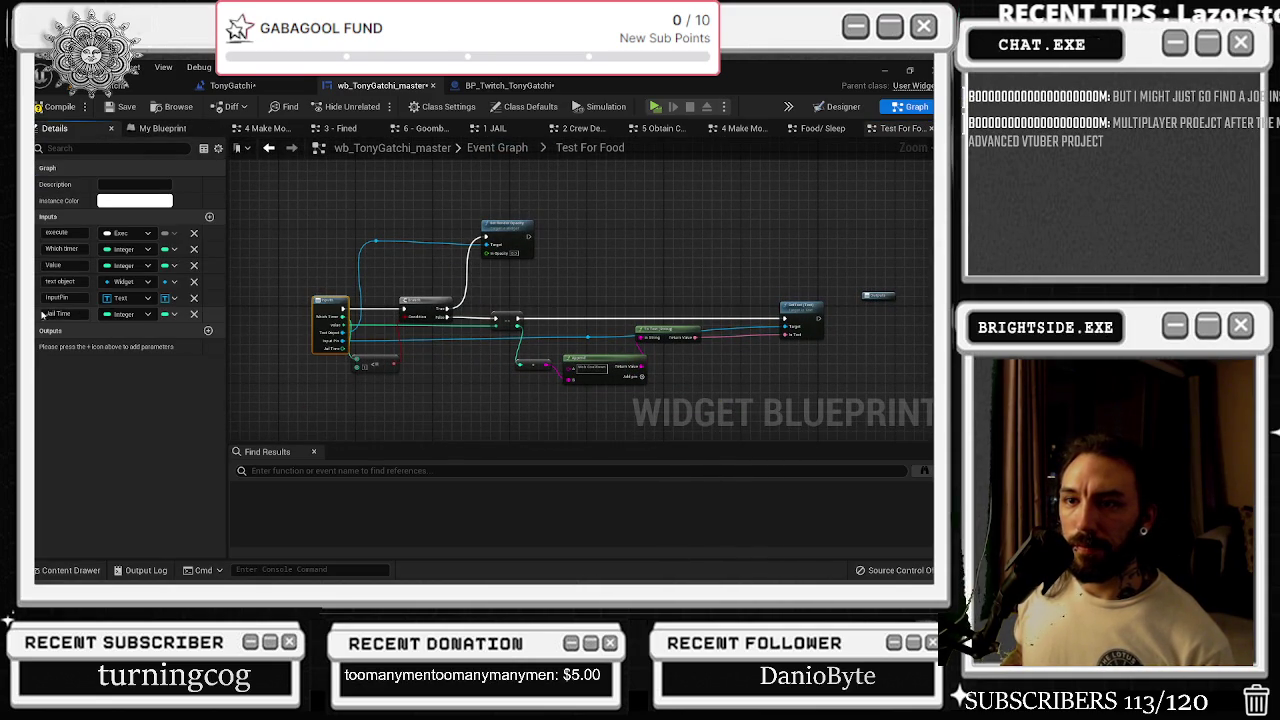
click(195, 316)
- Save the widget blueprint, then look over BP_Twitch_TonyGatchi's smoke and motel sections
key(ctrl+s)
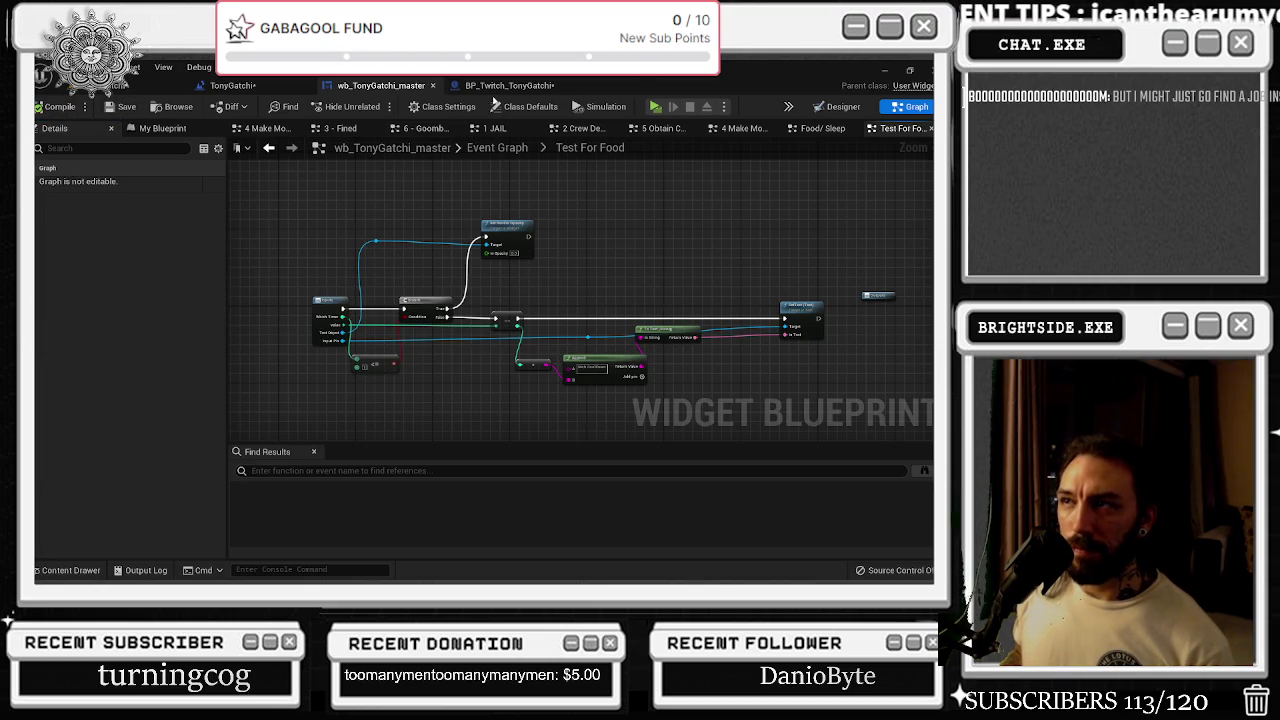
click(505, 86)
drag(462, 285, 422, 181)
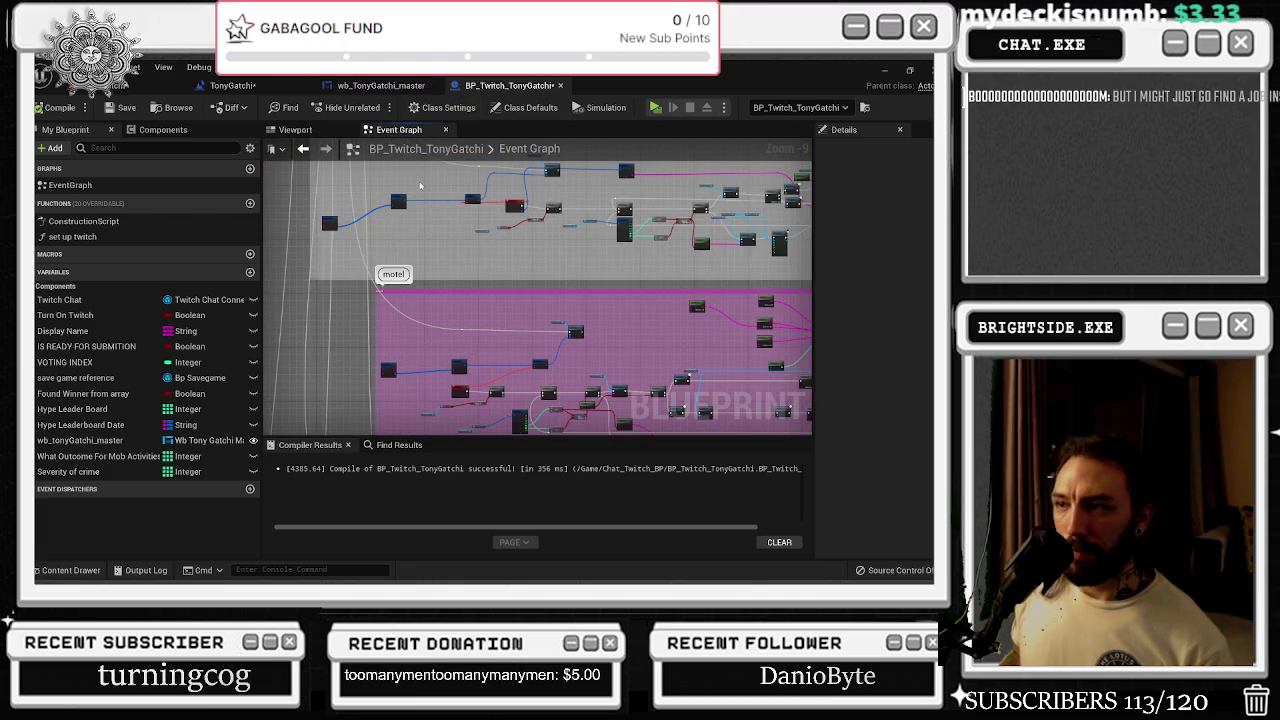
- Return to the wb_TonyGatchi_master widget's main Event Graph
click(233, 85)
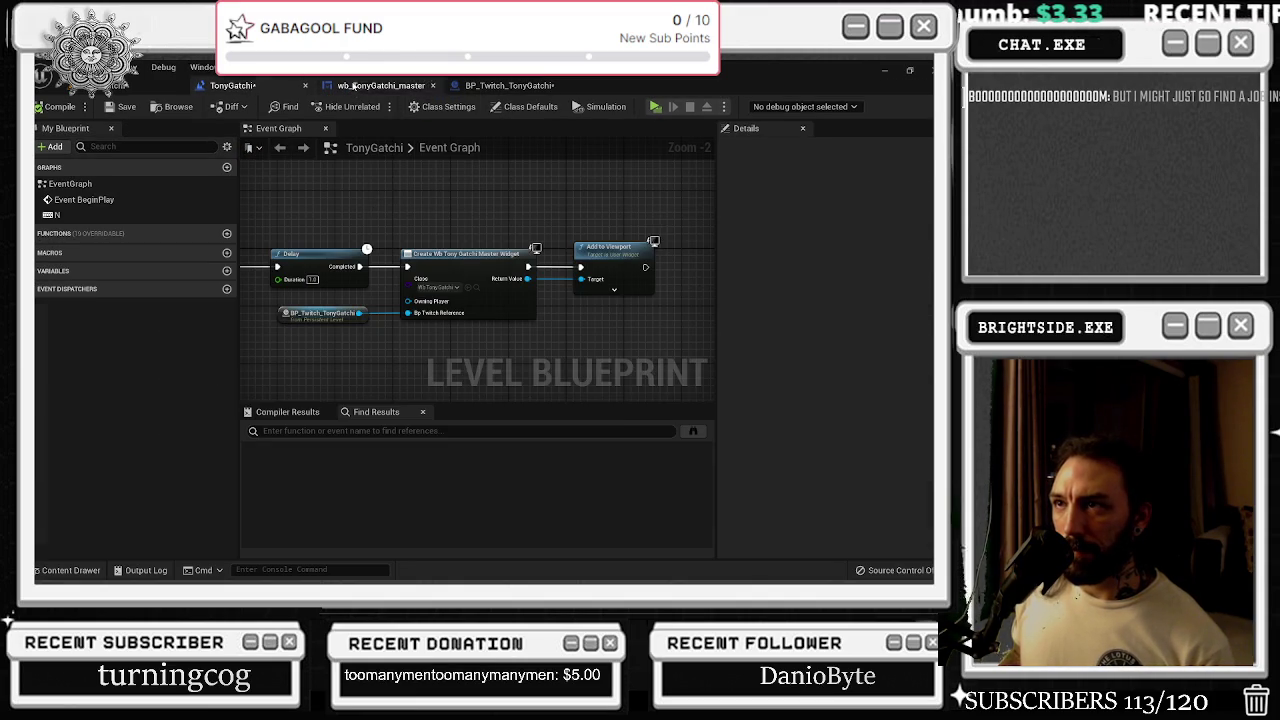
click(378, 86)
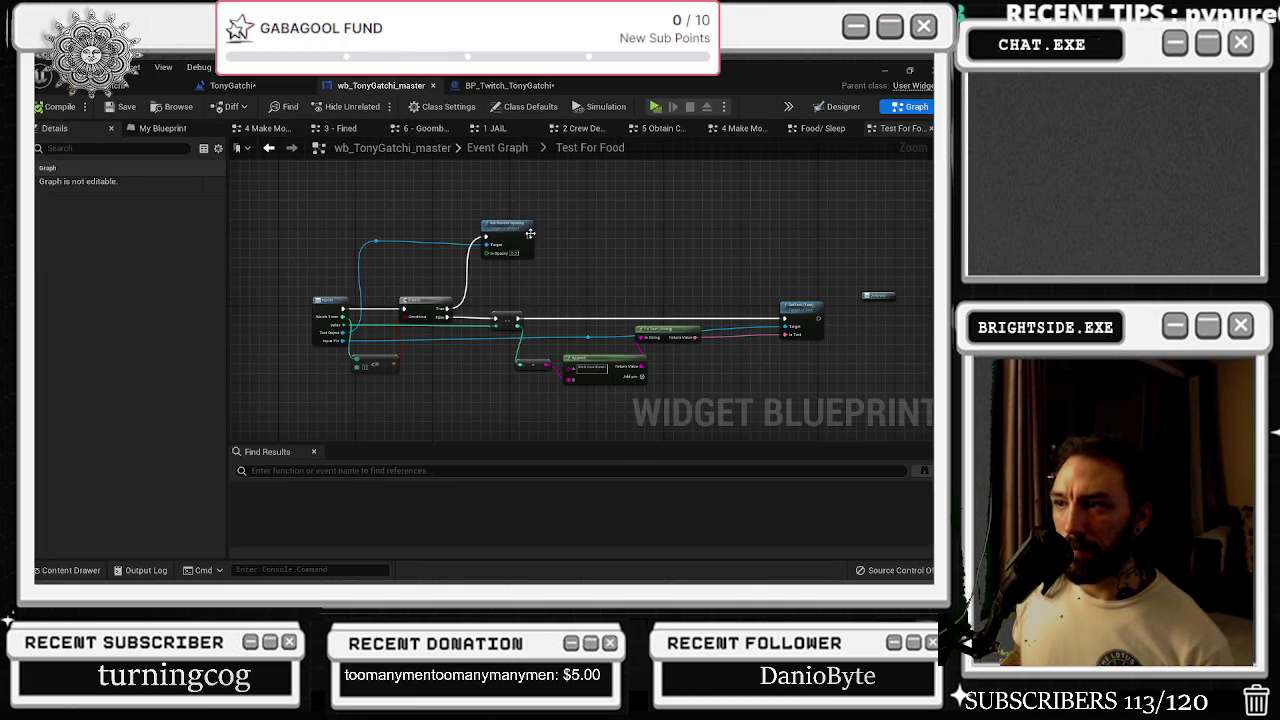
click(270, 148)
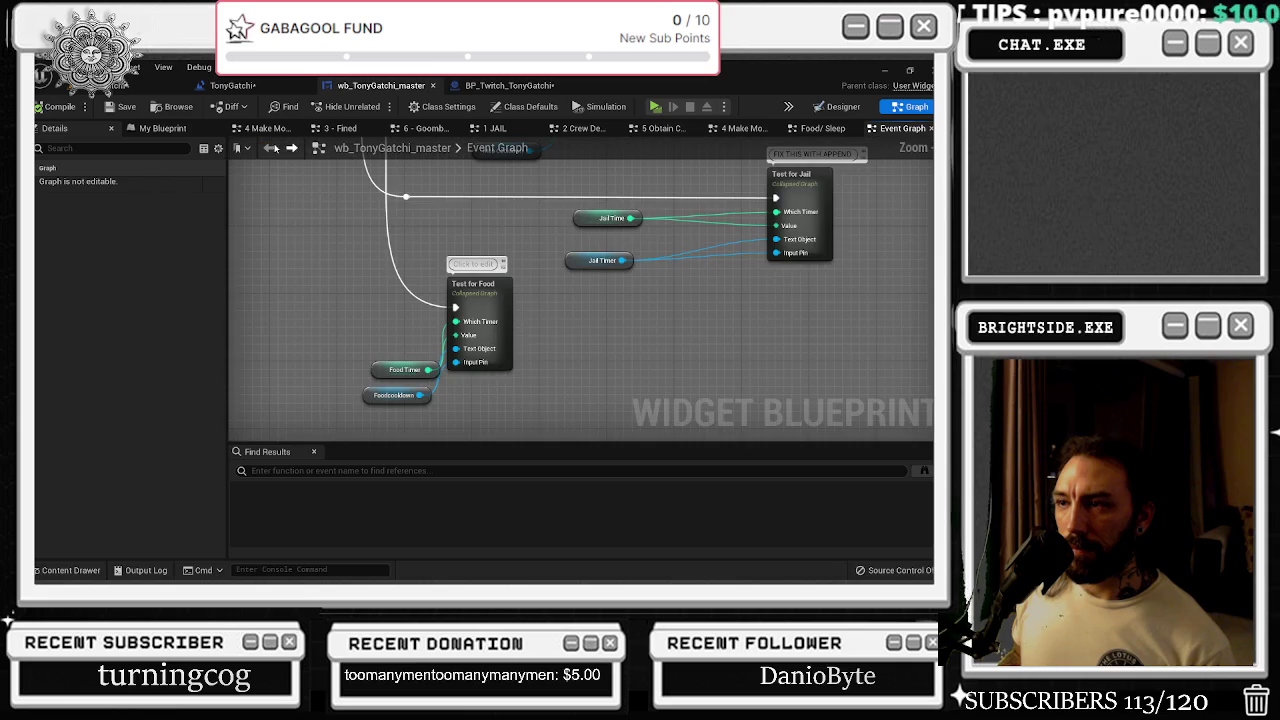
scroll(538, 301, down, 2)
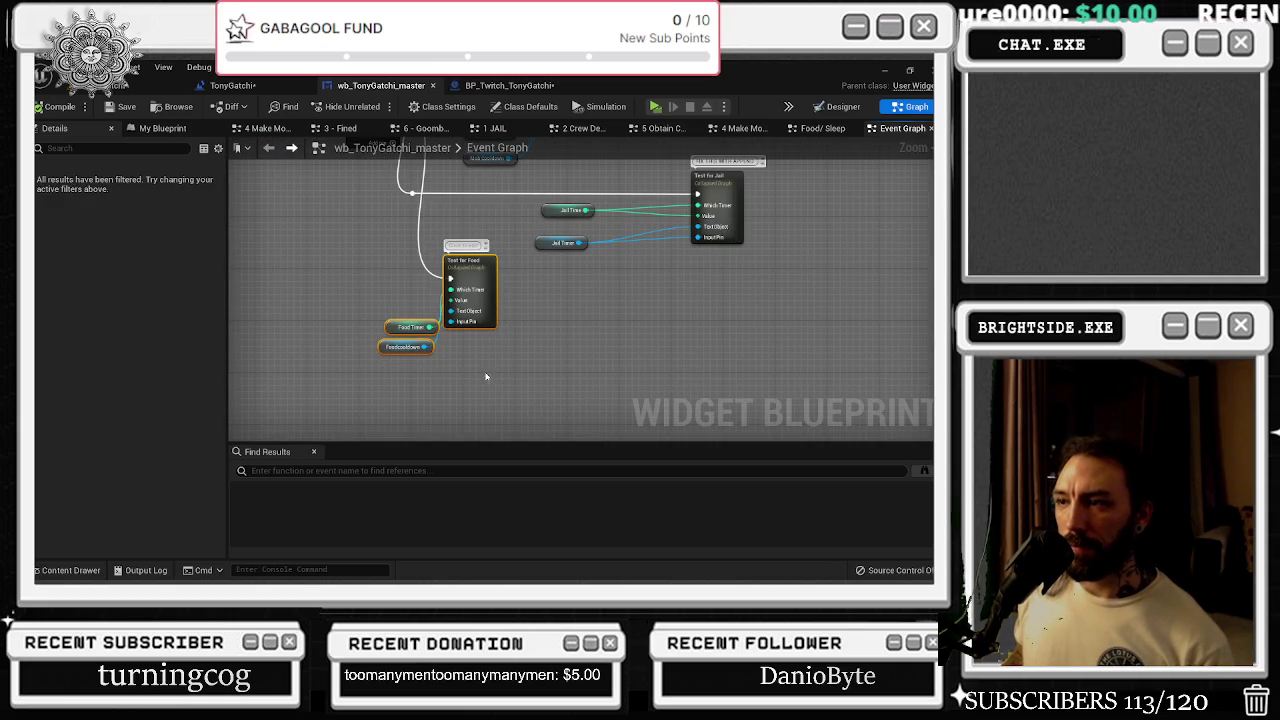
- Paste a copy of Test for Food with its getters and select the new node for renaming
key(ctrl+v)
click(543, 328)
click(543, 327)
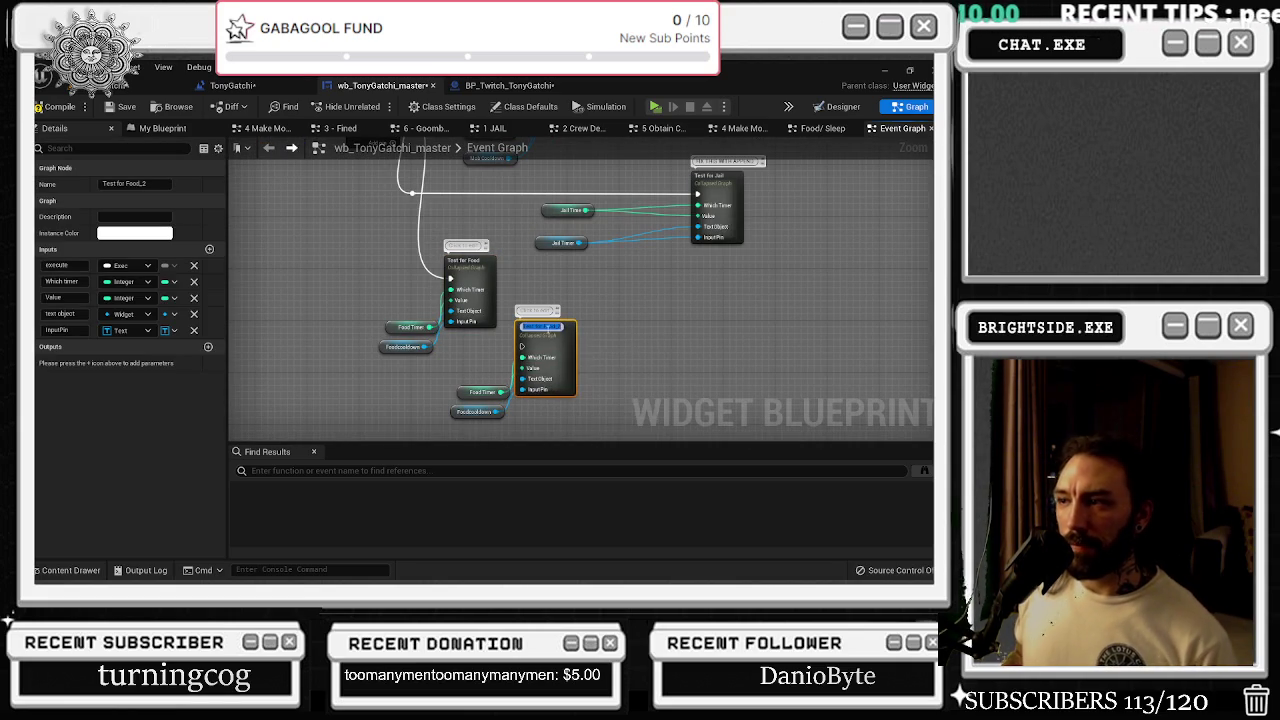
- Rename the pasted node 'Test for Drink' and select it with its two getters
text(Test for Drink)
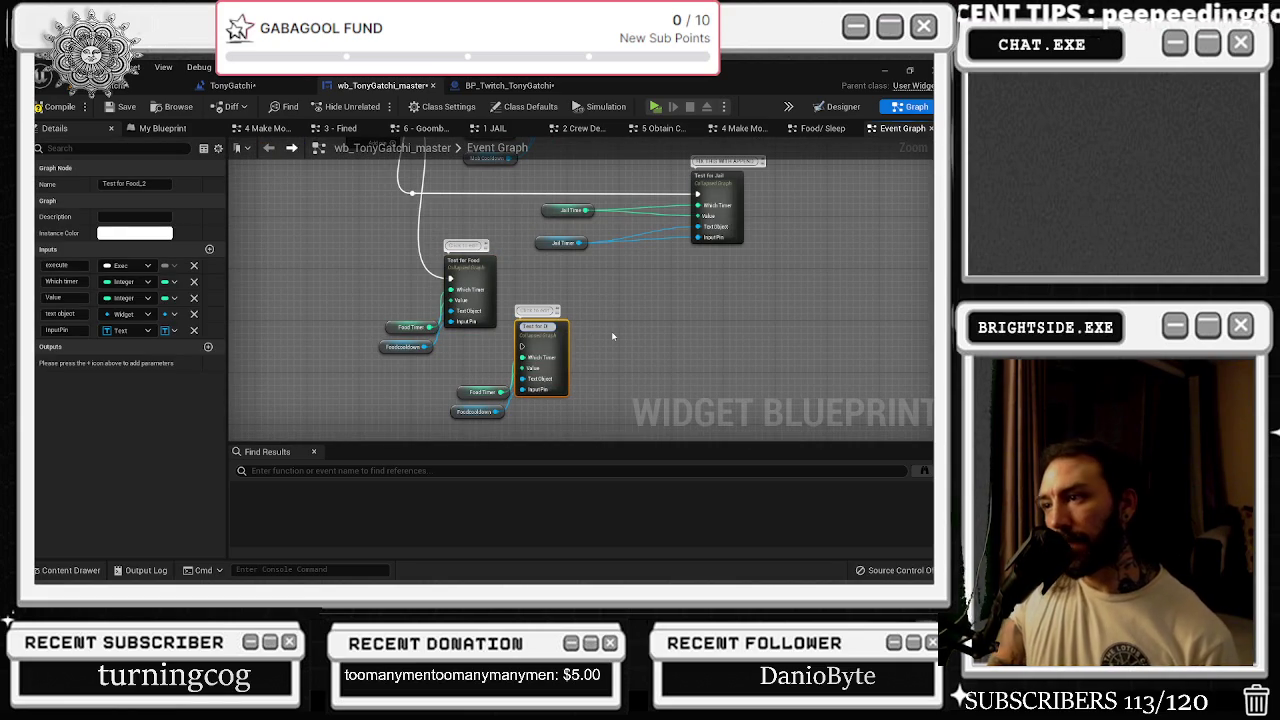
click(613, 336)
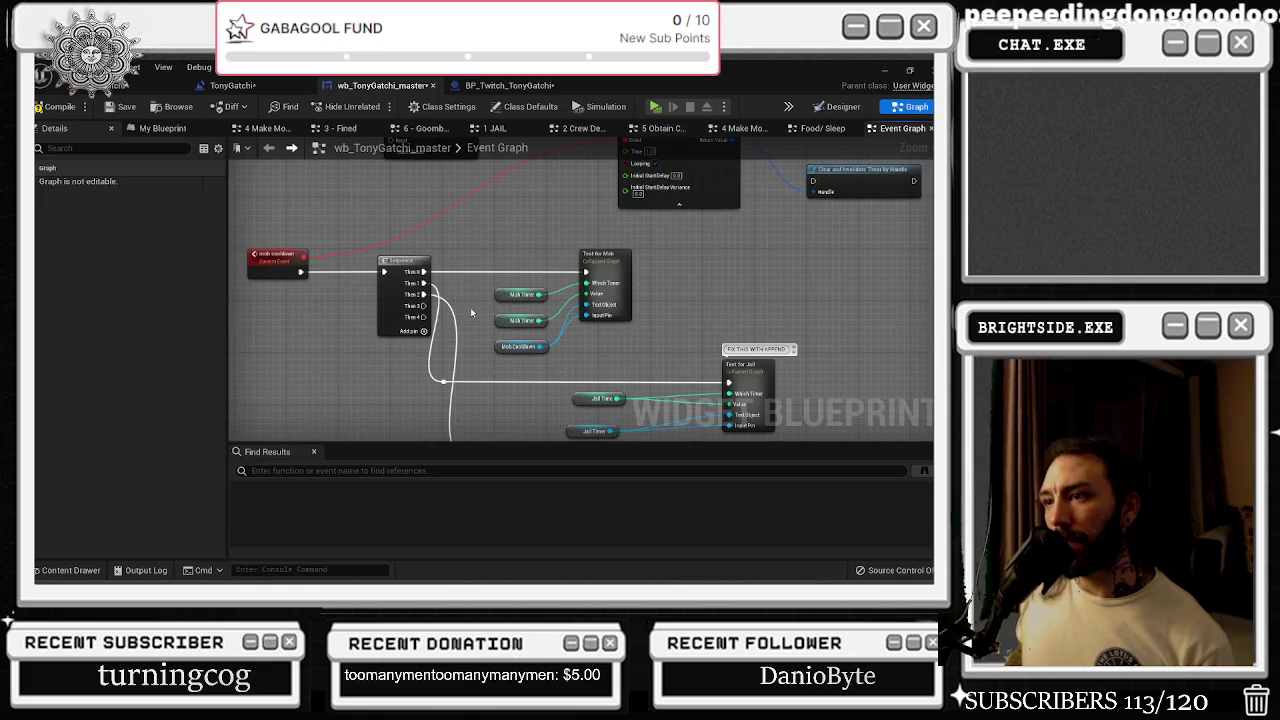
mouse_move(470, 305)
mouse_down()
mouse_move(560, 208)
mouse_move(534, 234)
mouse_move(603, 318)
mouse_move(750, 340)
mouse_up()
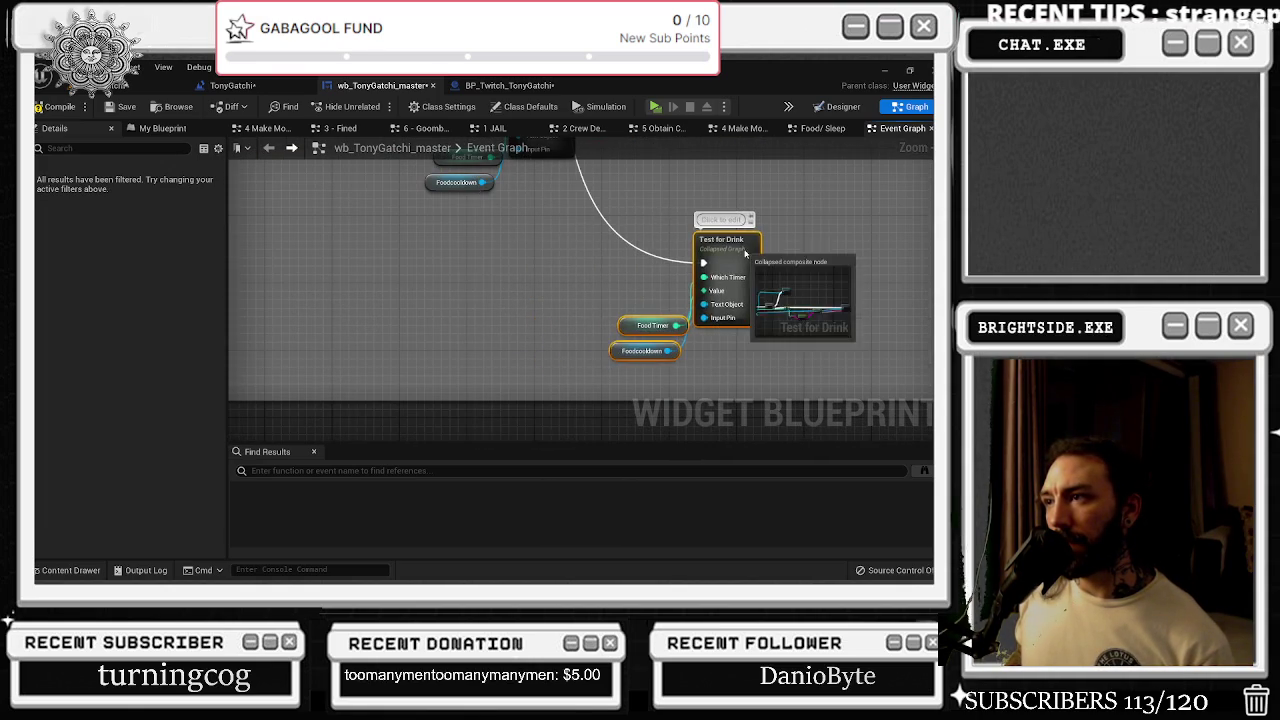
scroll(563, 276, down, 2)
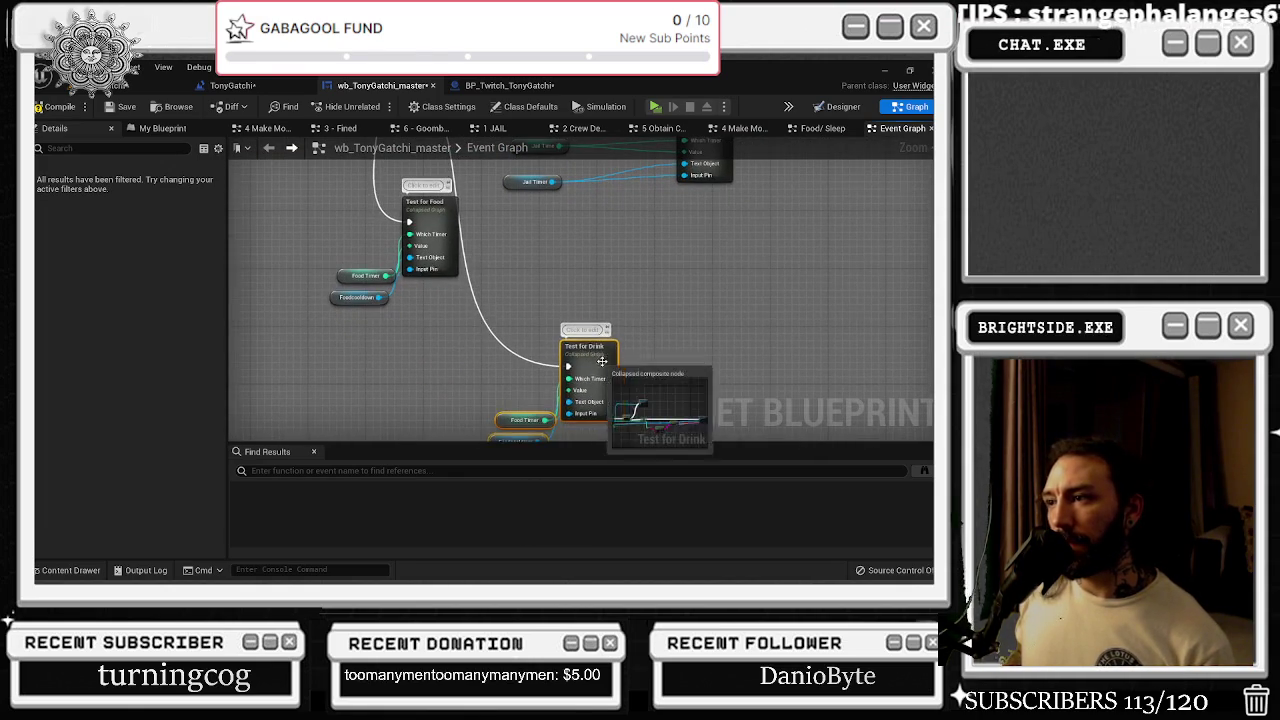
drag(566, 333, 587, 299)
- Search the variables for 'drink' and add Drinktext and Drink Timer getters to the graph
click(101, 147)
text(drin)
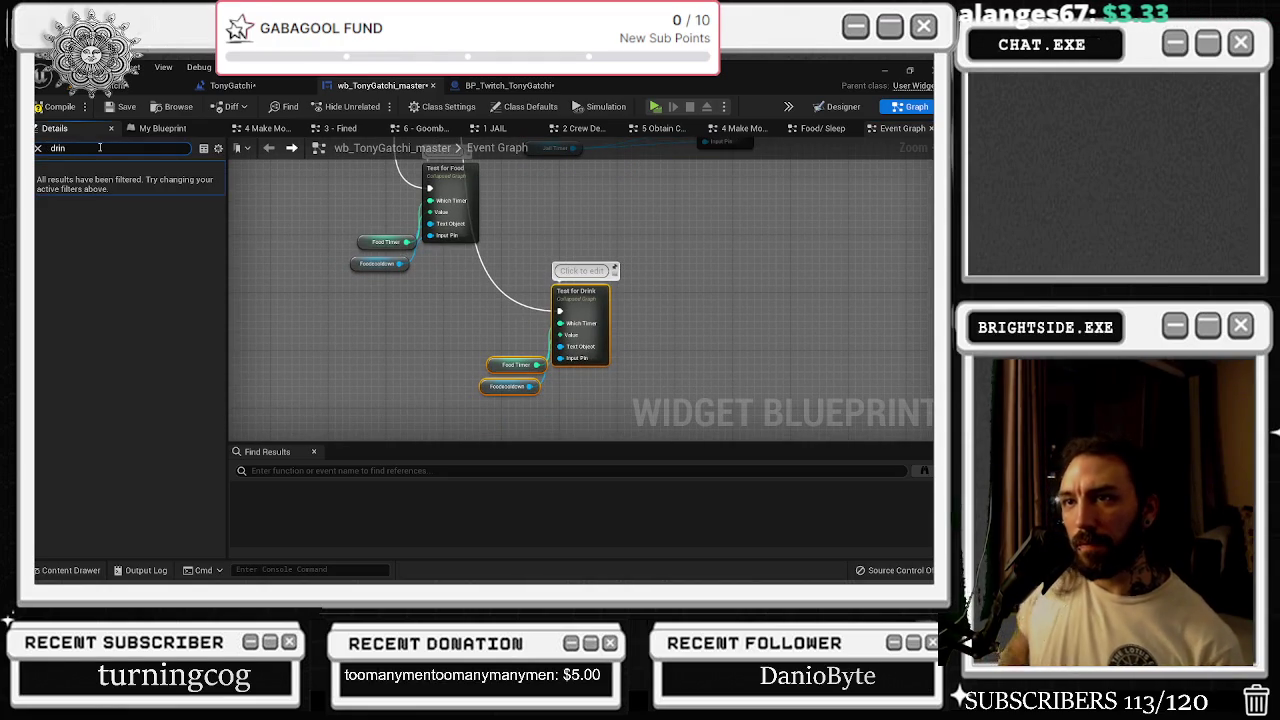
click(162, 128)
click(113, 146)
text(drink)
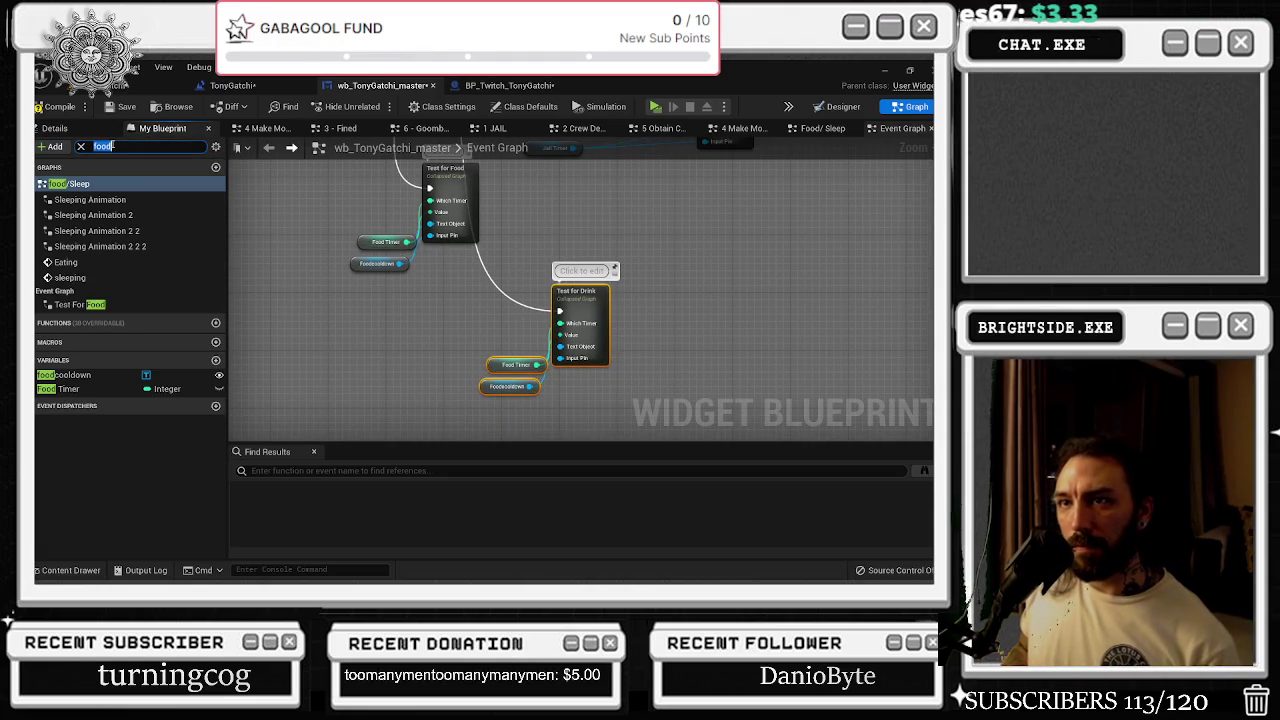
mouse_move(53, 300)
mouse_down()
mouse_move(388, 393)
mouse_move(416, 387)
mouse_up()
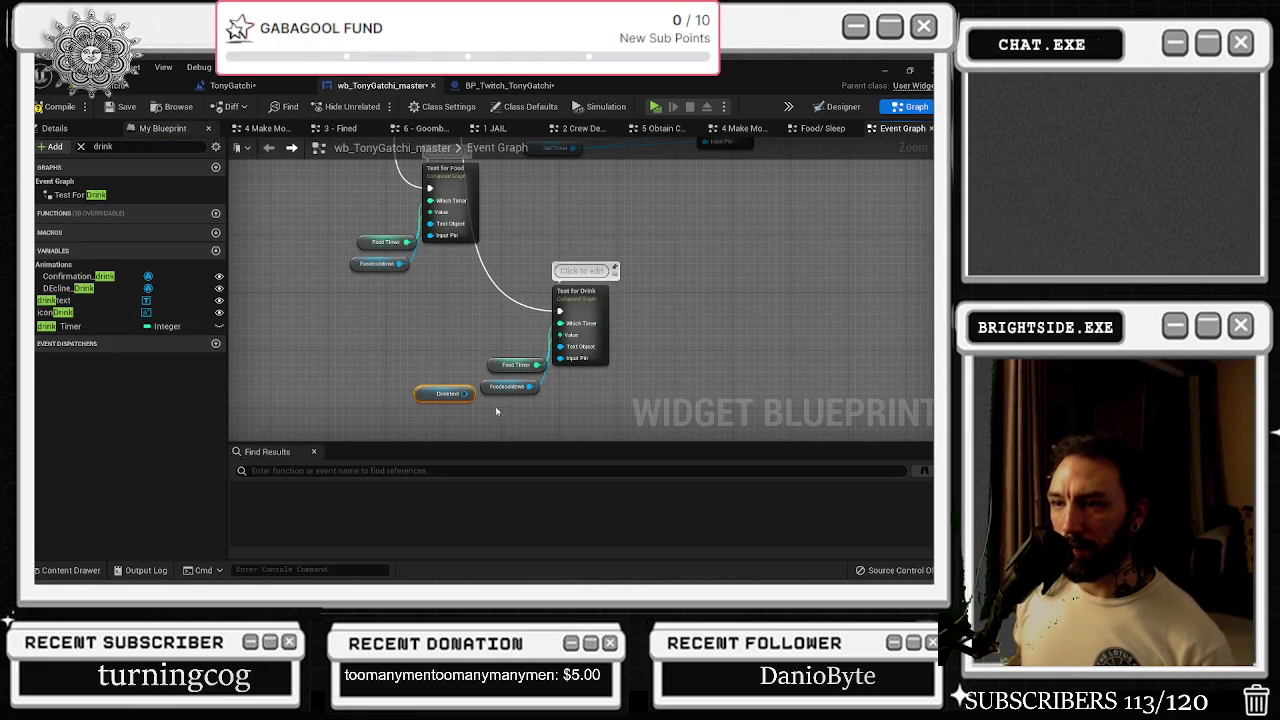
drag(70, 326, 600, 410)
- Delete the Food Timer and Foodcooldown getters and place the drink variables beside Test for Drink
scroll(423, 372, up, 2)
click(560, 364)
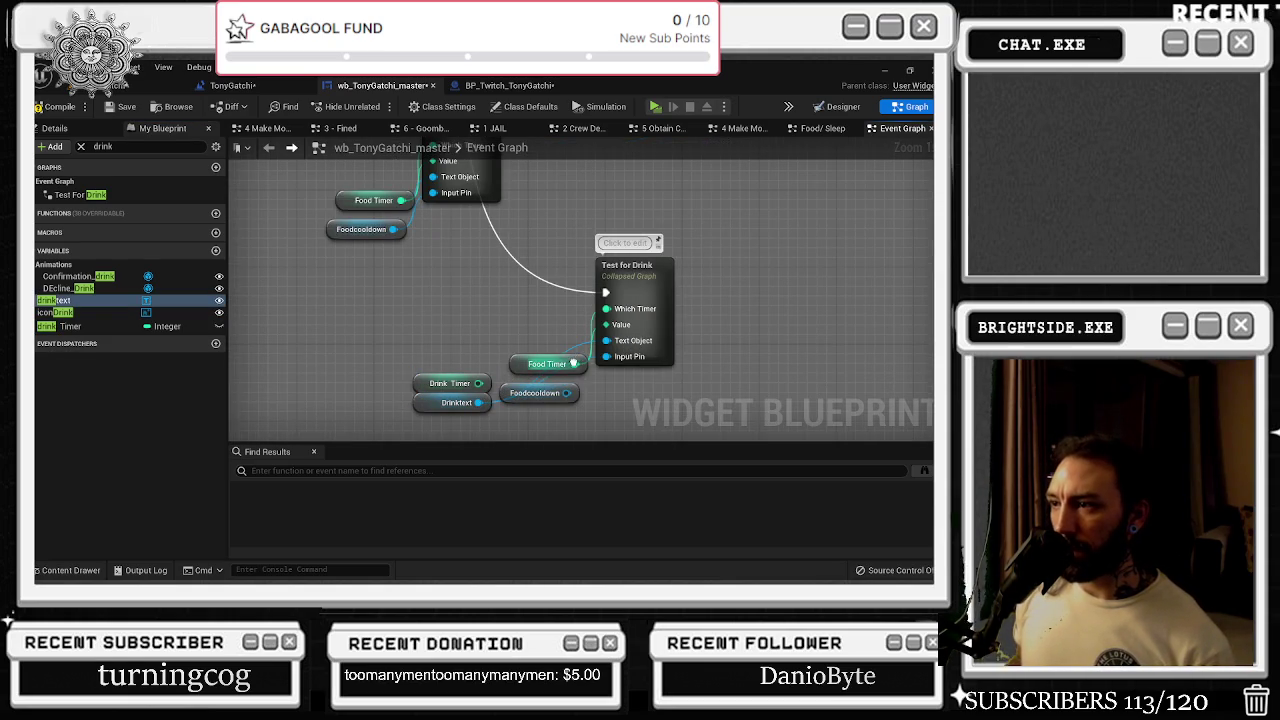
drag(589, 408, 572, 375)
key(Delete)
scroll(560, 338, down, 1)
mouse_move(430, 405)
mouse_down()
mouse_move(670, 351)
mouse_move(520, 315)
mouse_move(543, 318)
mouse_up()
scroll(565, 292, down, 2)
drag(382, 376, 414, 358)
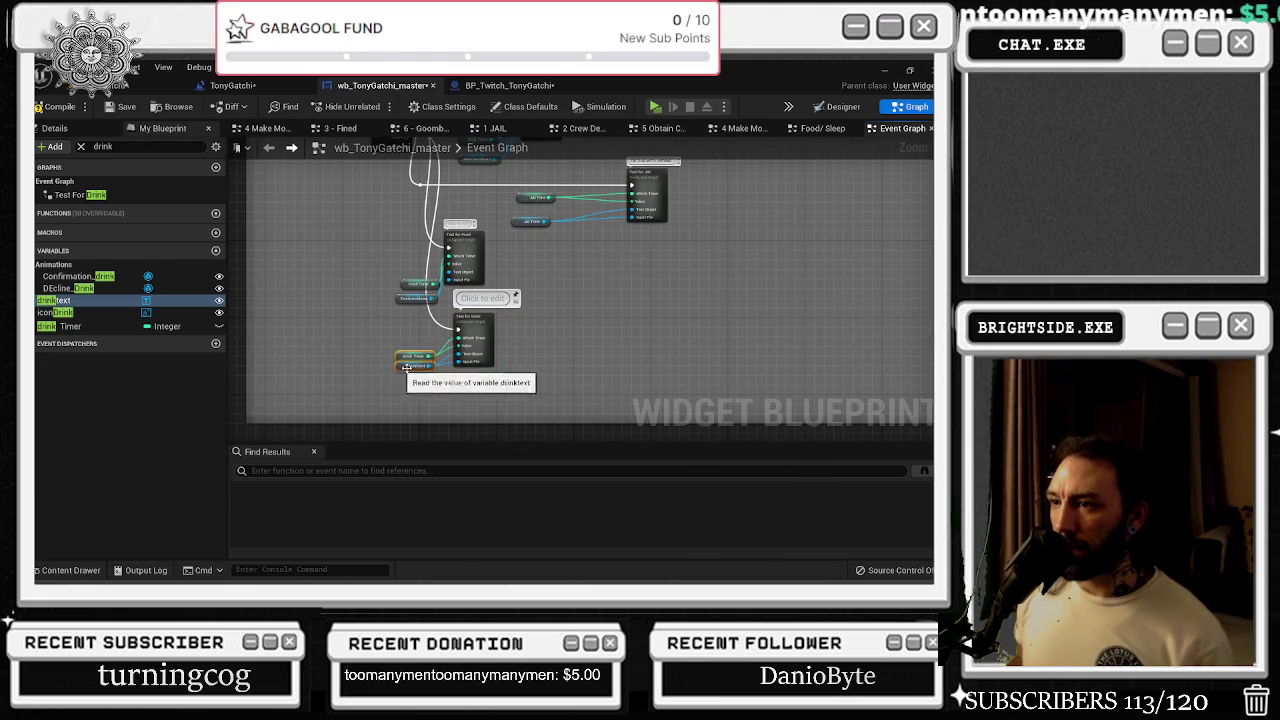
- Paste a Test for Drink_2 copy and wire Test for Drink's execution output into it
key(ctrl+v)
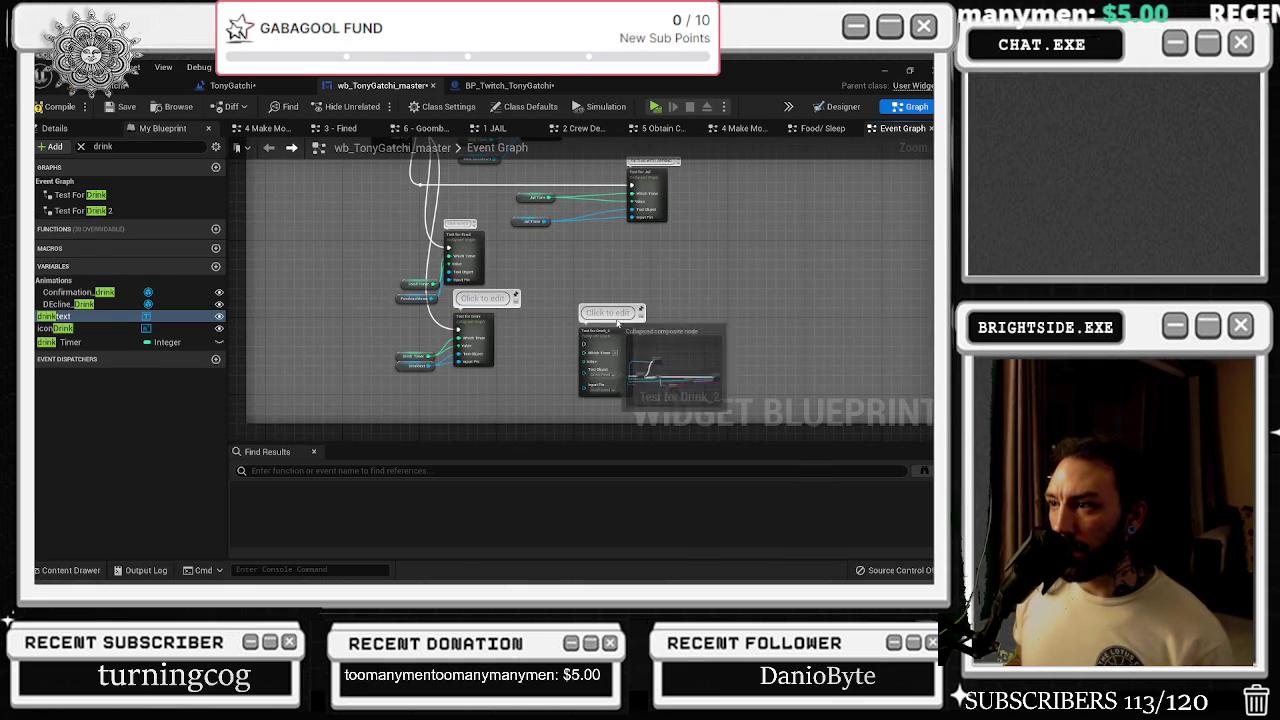
scroll(610, 363, down, 3)
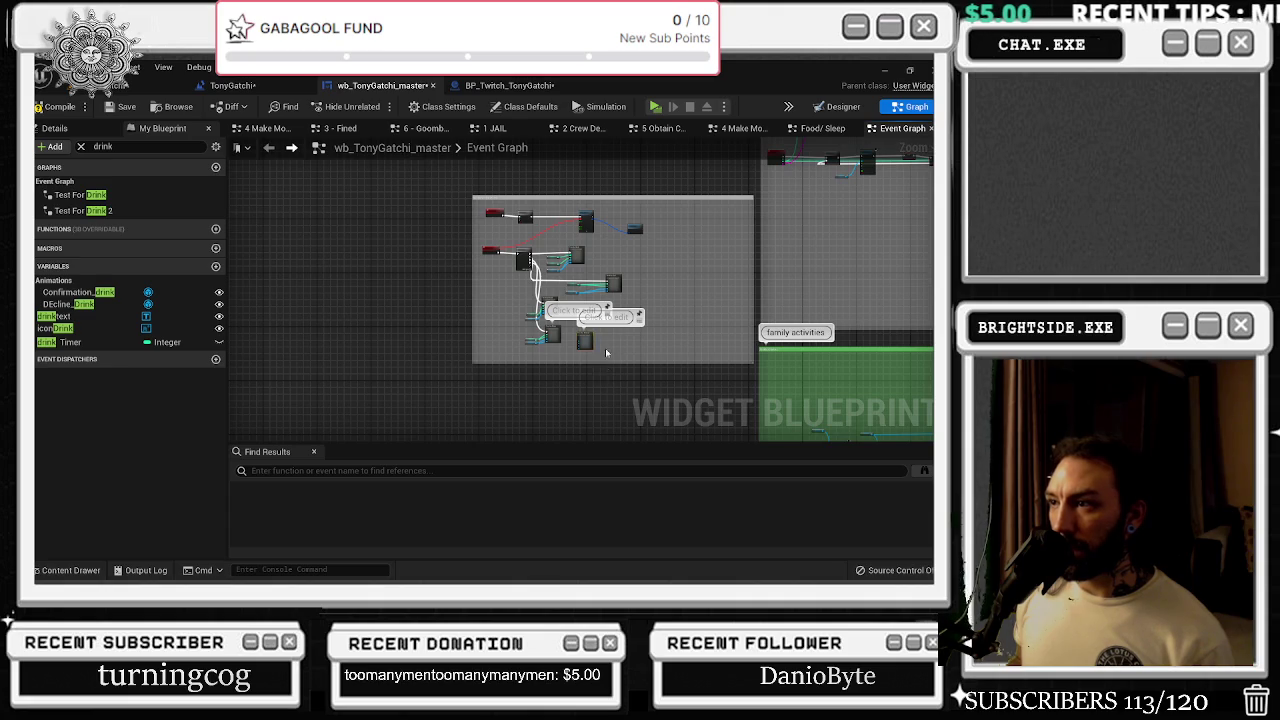
scroll(603, 363, up, 5)
mouse_move(565, 345)
mouse_down()
mouse_move(648, 443)
mouse_move(680, 332)
mouse_up()
click(713, 331)
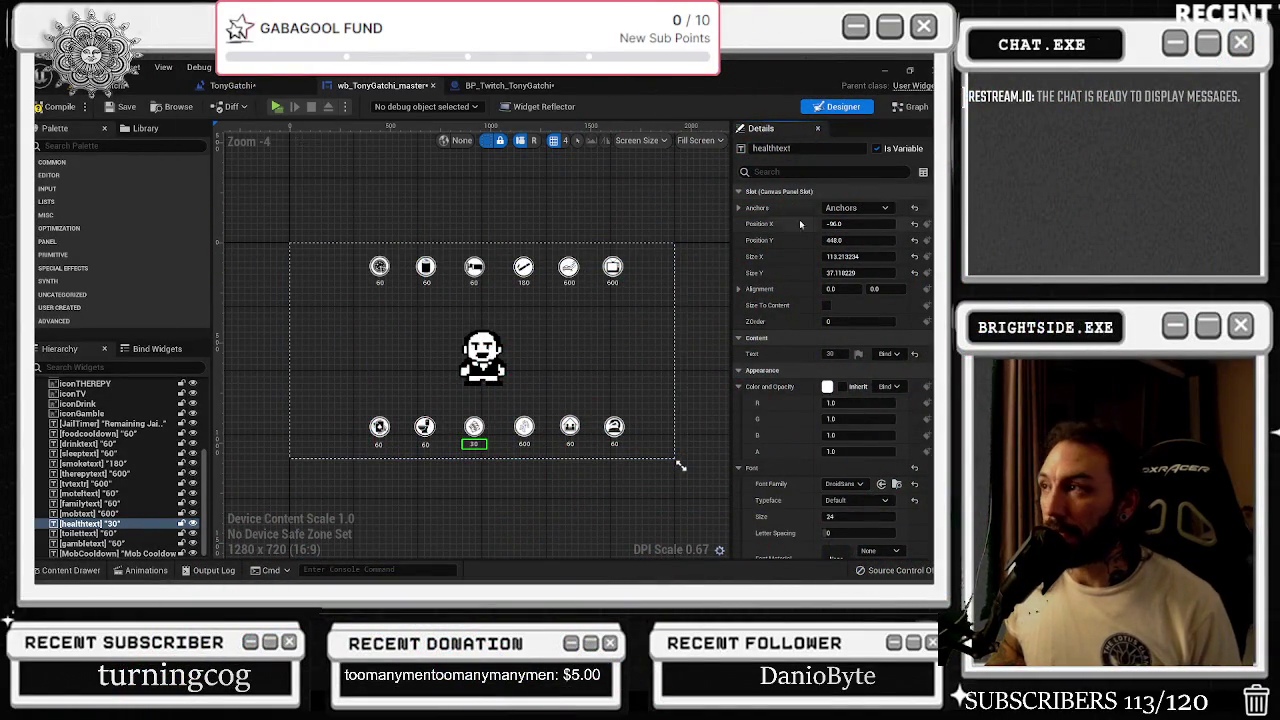
- Check the TonyGatchi and BP_Twitch_TonyGatchi blueprints, then return to wb_TonyGatchi_master's Event Graph
click(264, 86)
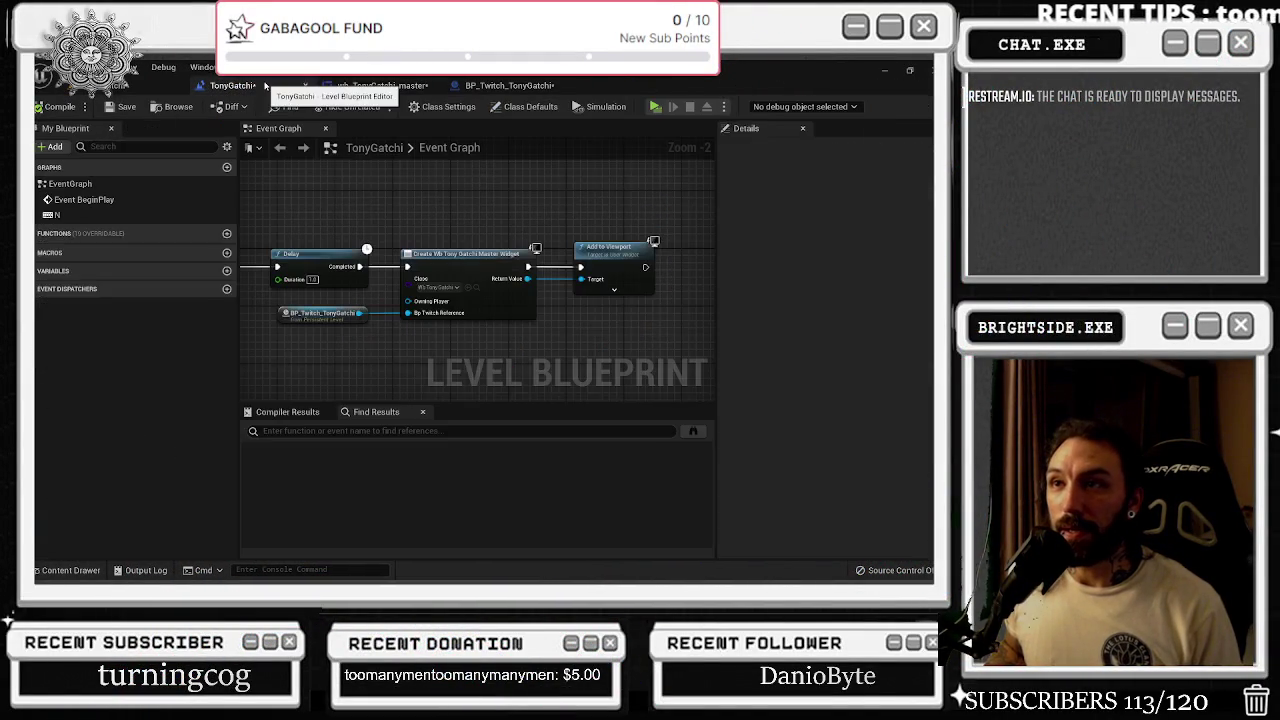
click(528, 86)
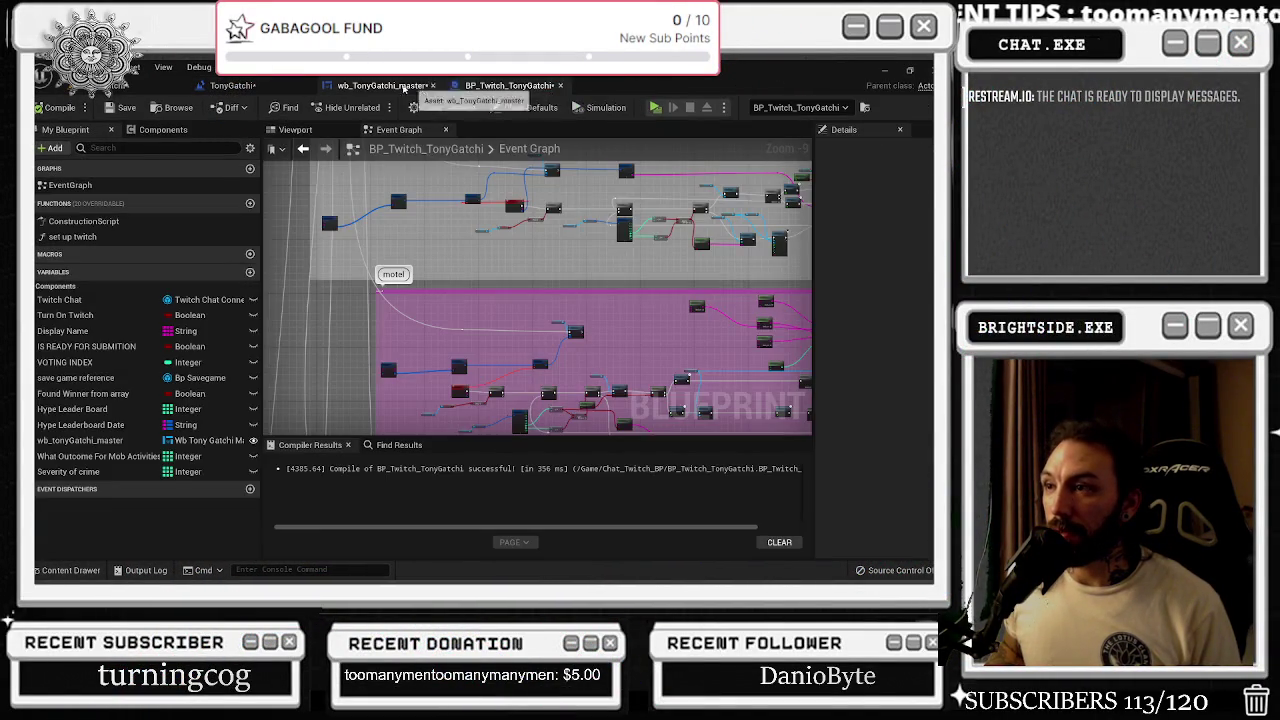
click(402, 86)
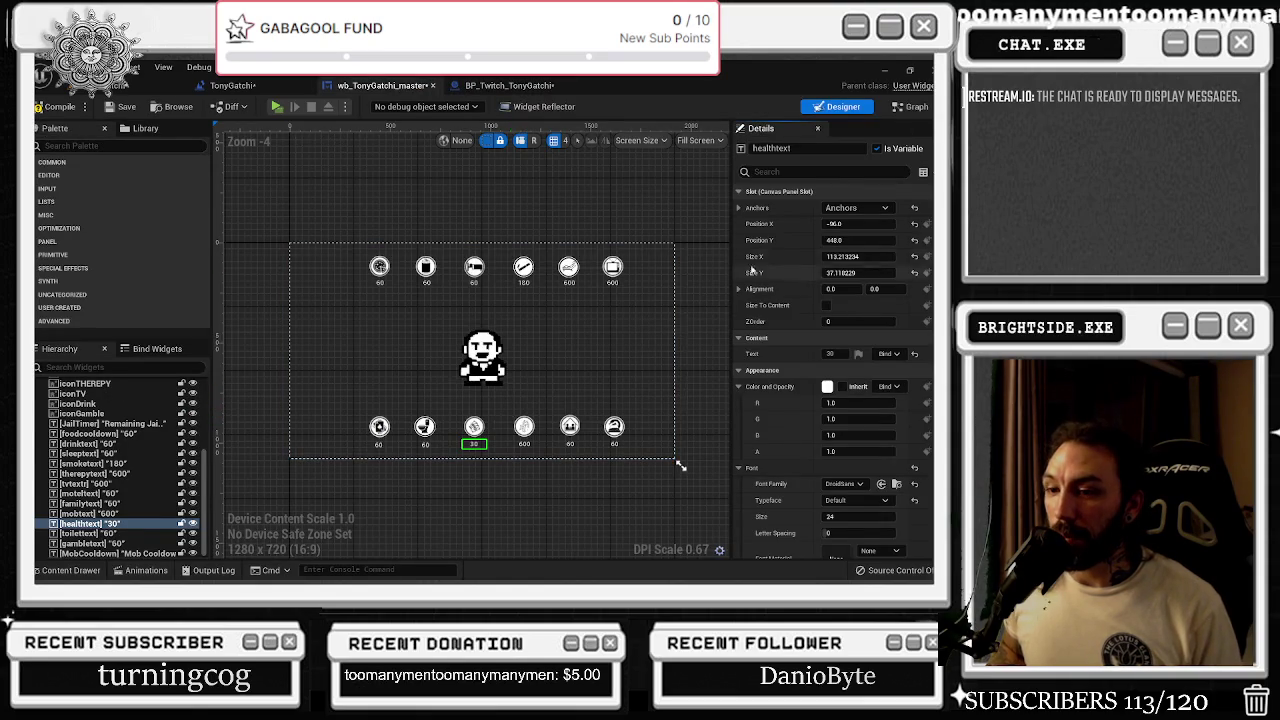
click(909, 108)
scroll(614, 343, down, 3)
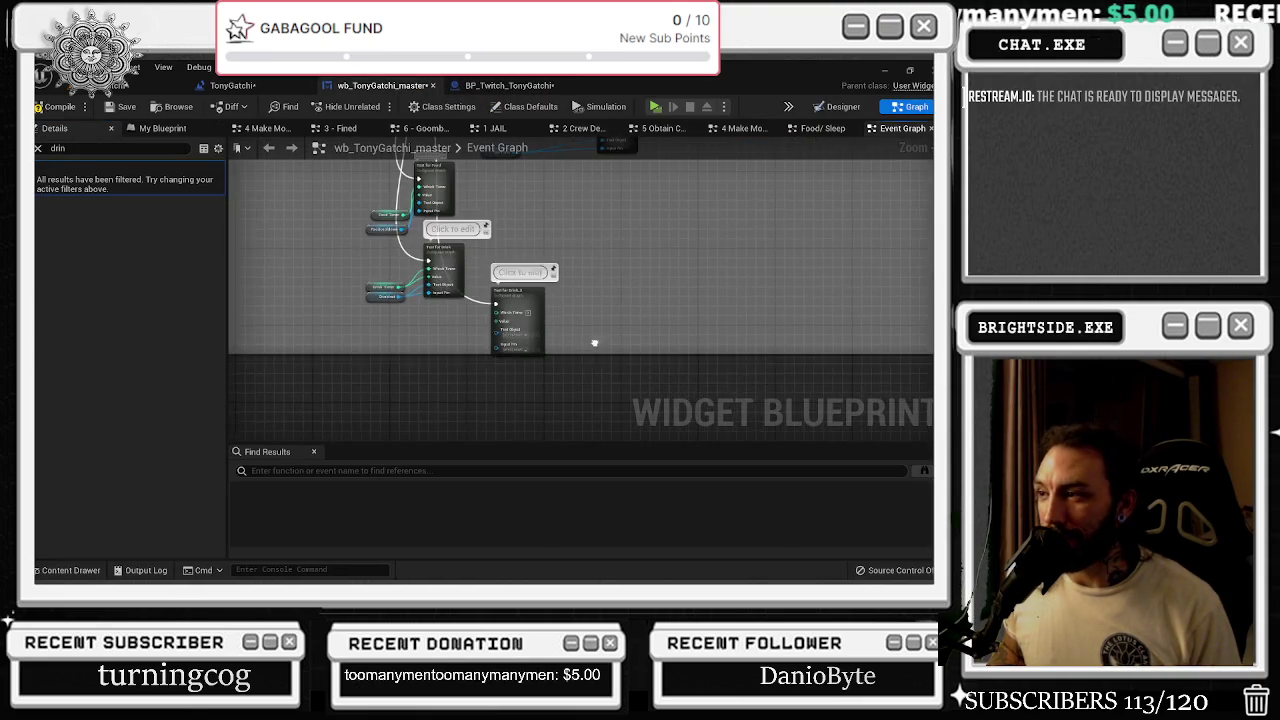
- Move the Test for Drink_2 node down and left, beneath Test for Drink
drag(535, 306, 506, 330)
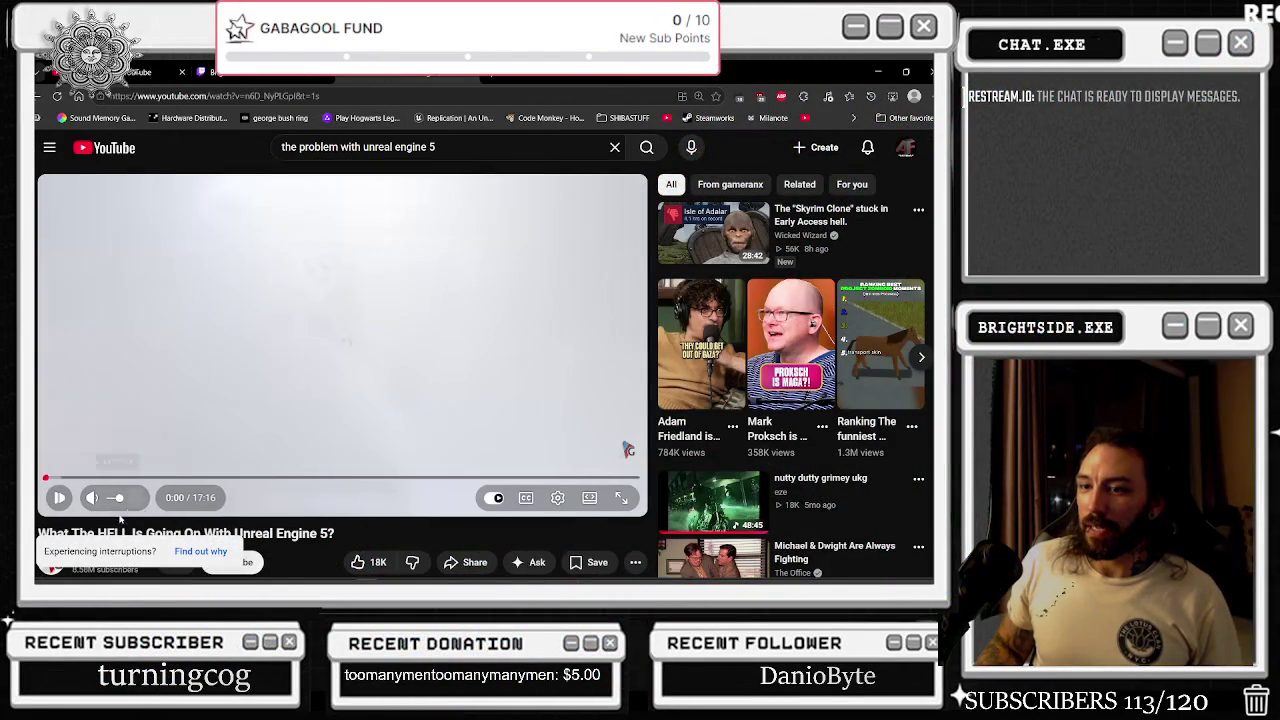
- Play the Unreal Engine 5 video full screen at 720p quality
scroll(333, 397, down, 1)
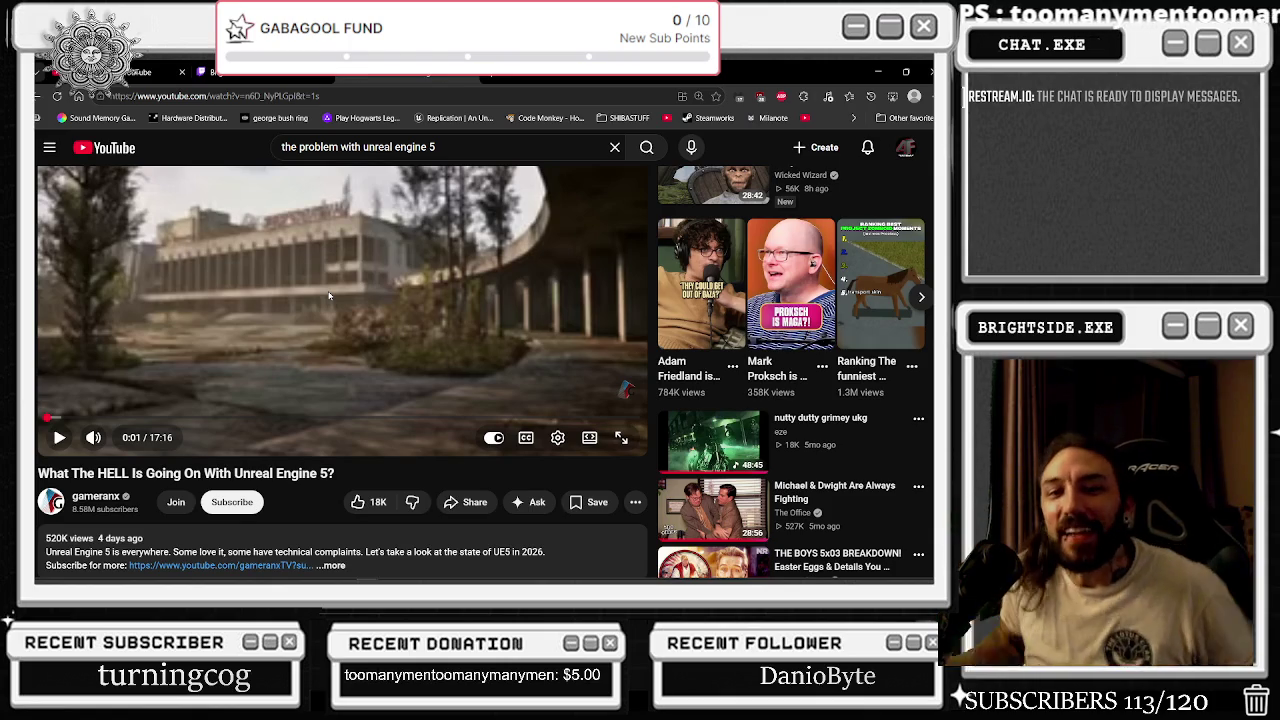
click(621, 437)
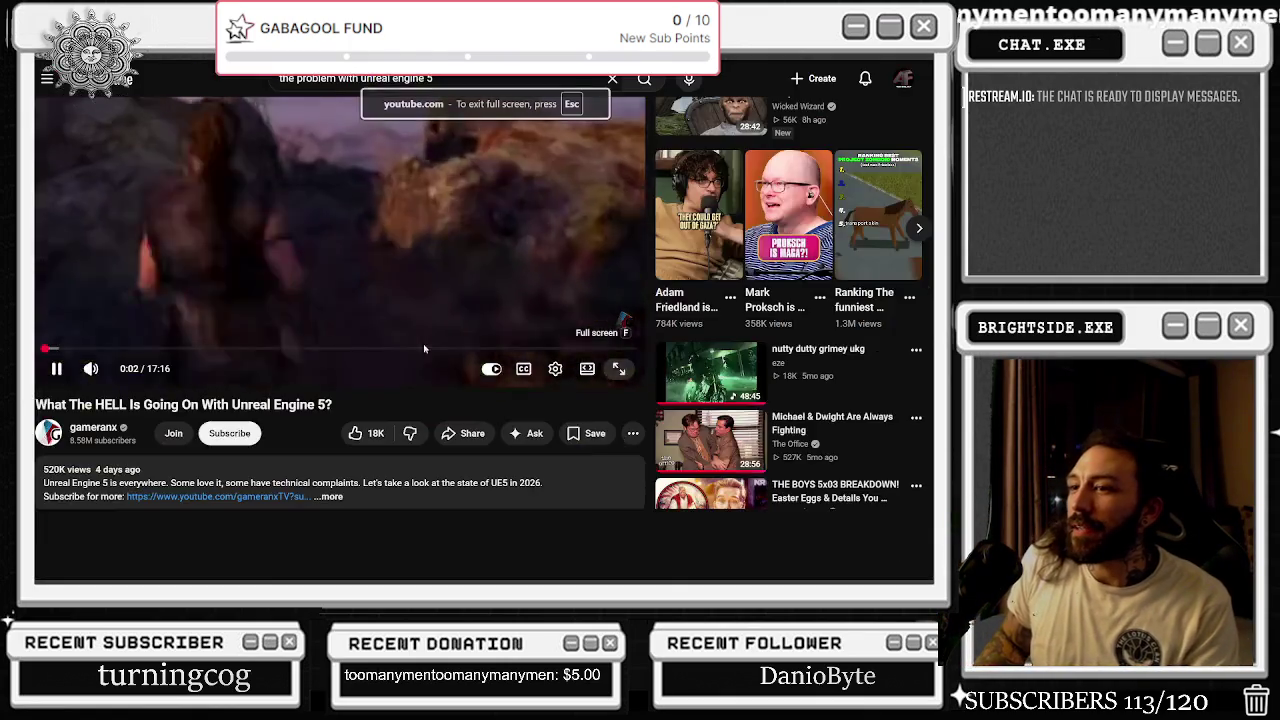
click(851, 543)
click(889, 561)
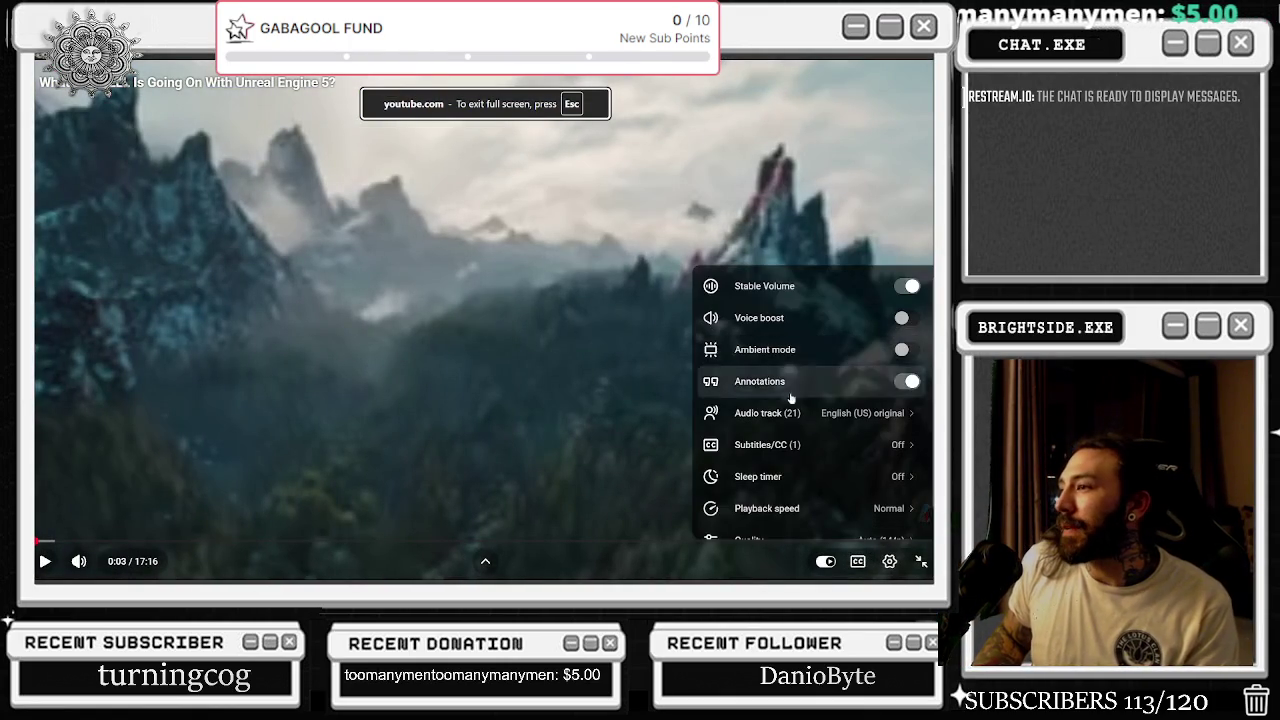
scroll(790, 460, down, 1)
click(764, 517)
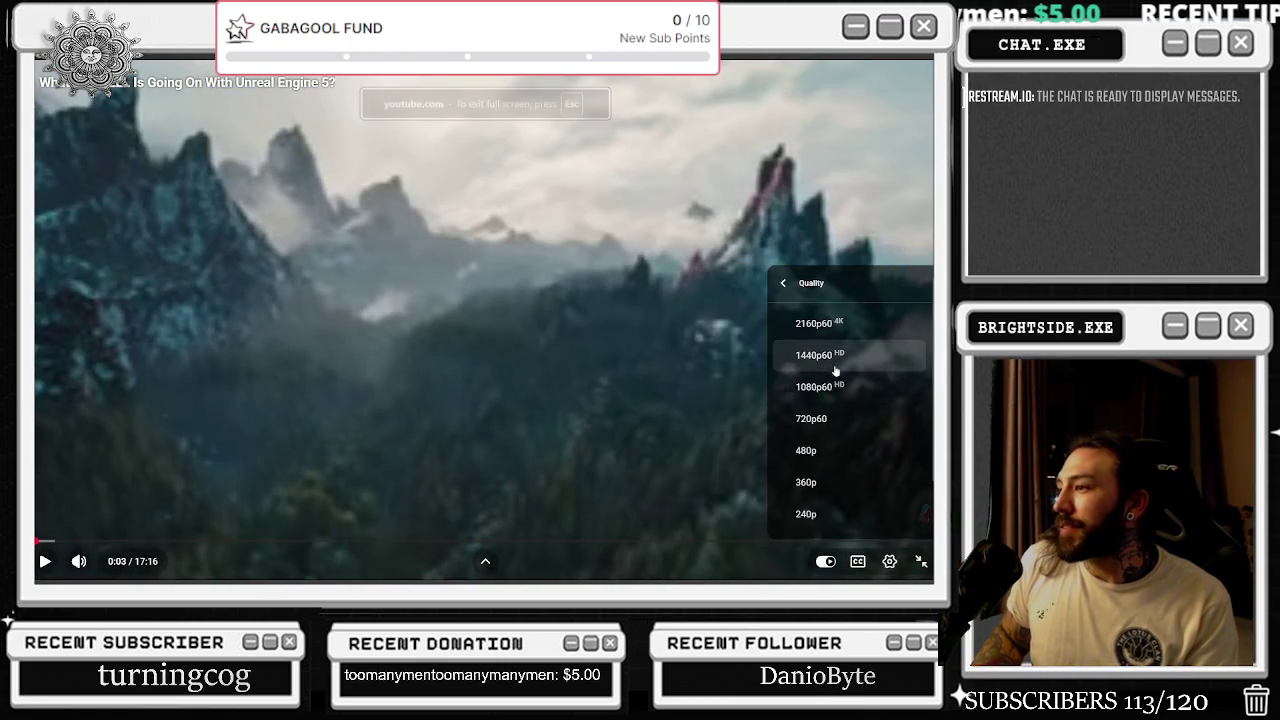
click(815, 417)
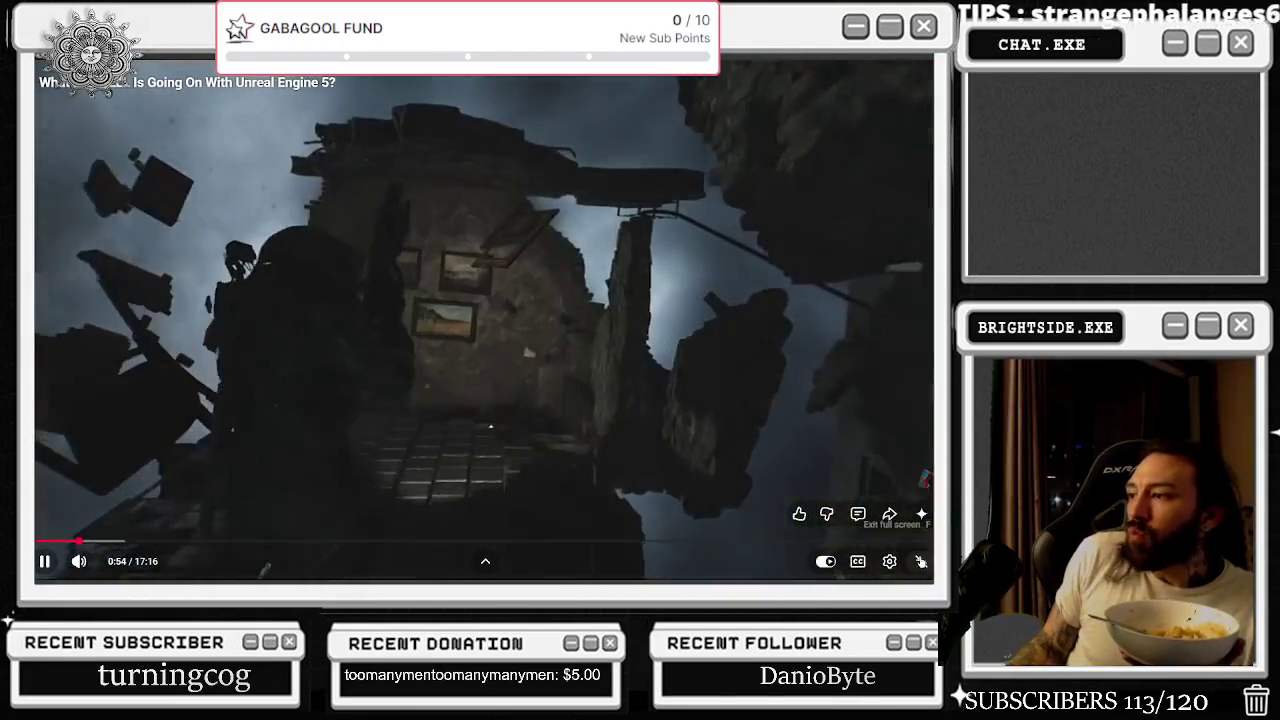
click(889, 561)
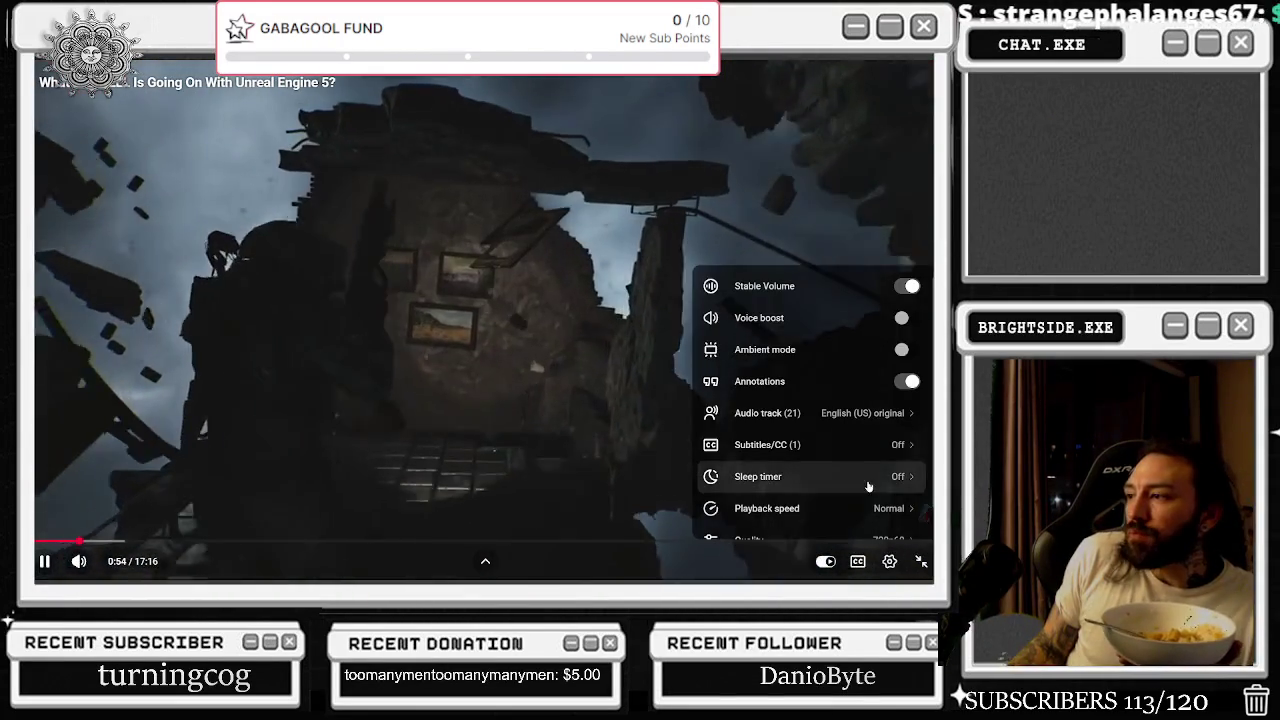
- Raise the video's playback speed to 1.5x
click(800, 506)
drag(823, 468, 857, 470)
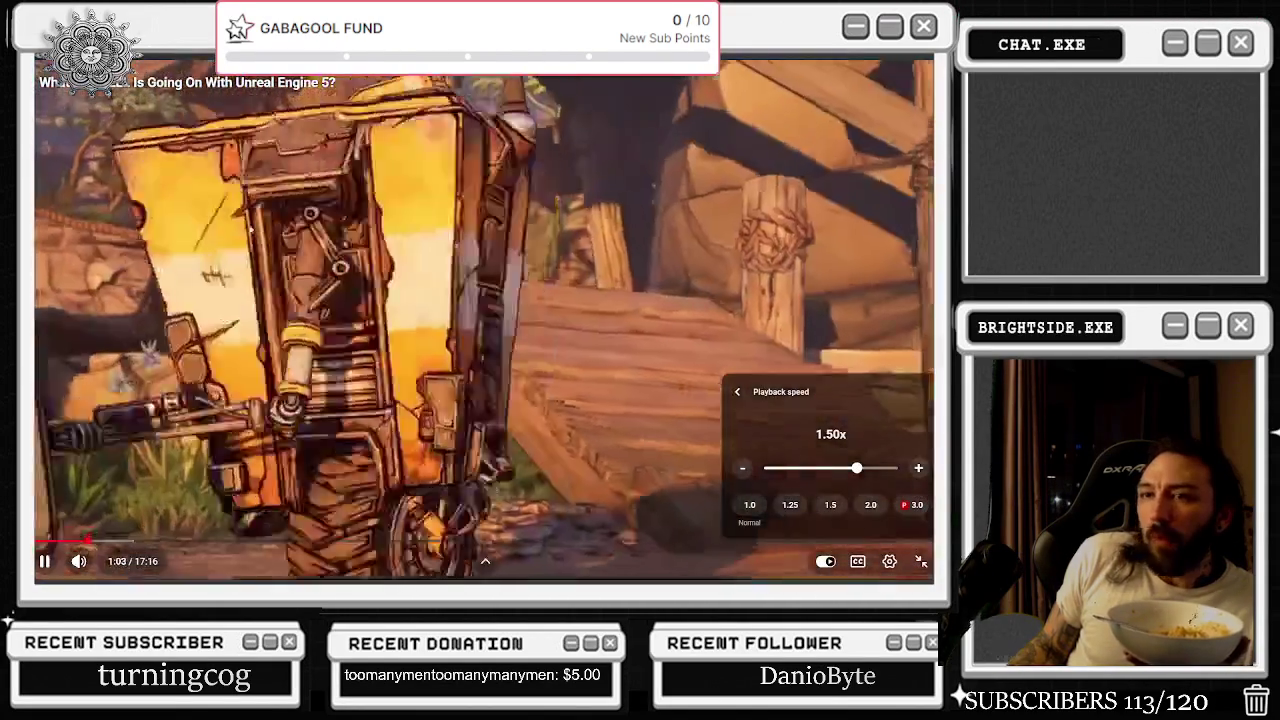
click(217, 257)
- Pause and resume the video several times, leaving it playing
click(208, 264)
click(208, 264)
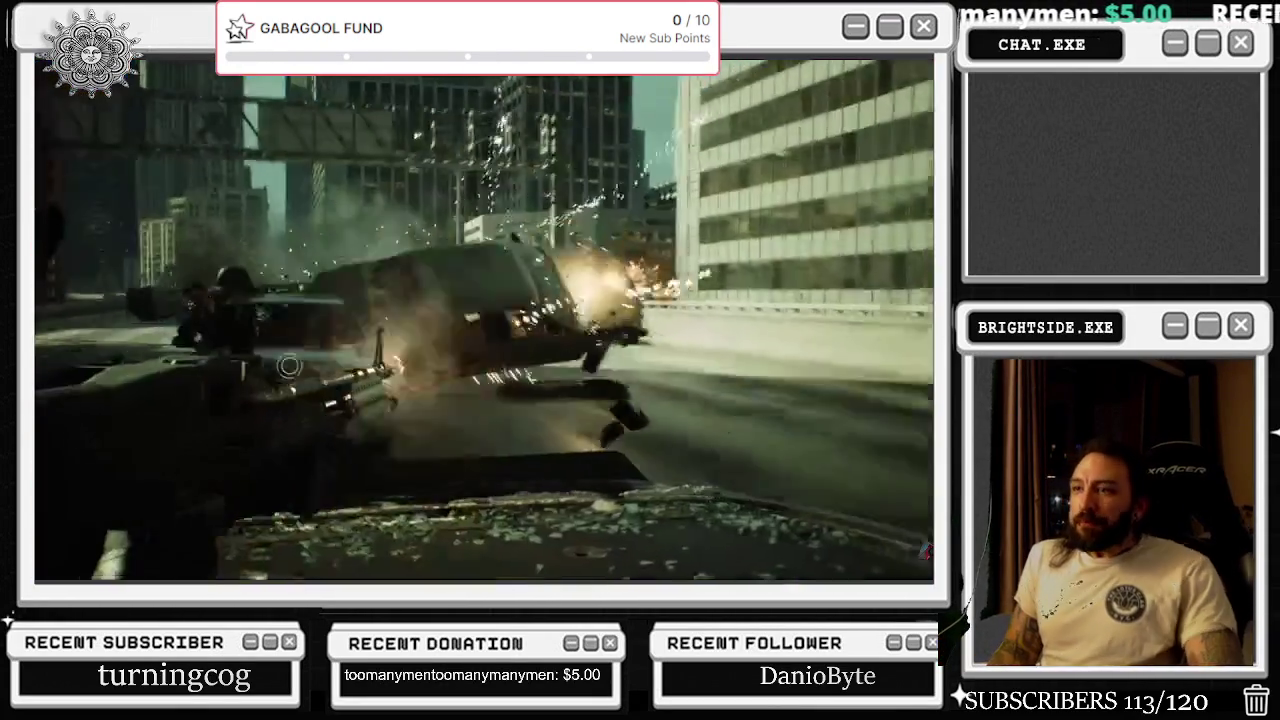
mouse_move(142, 154)
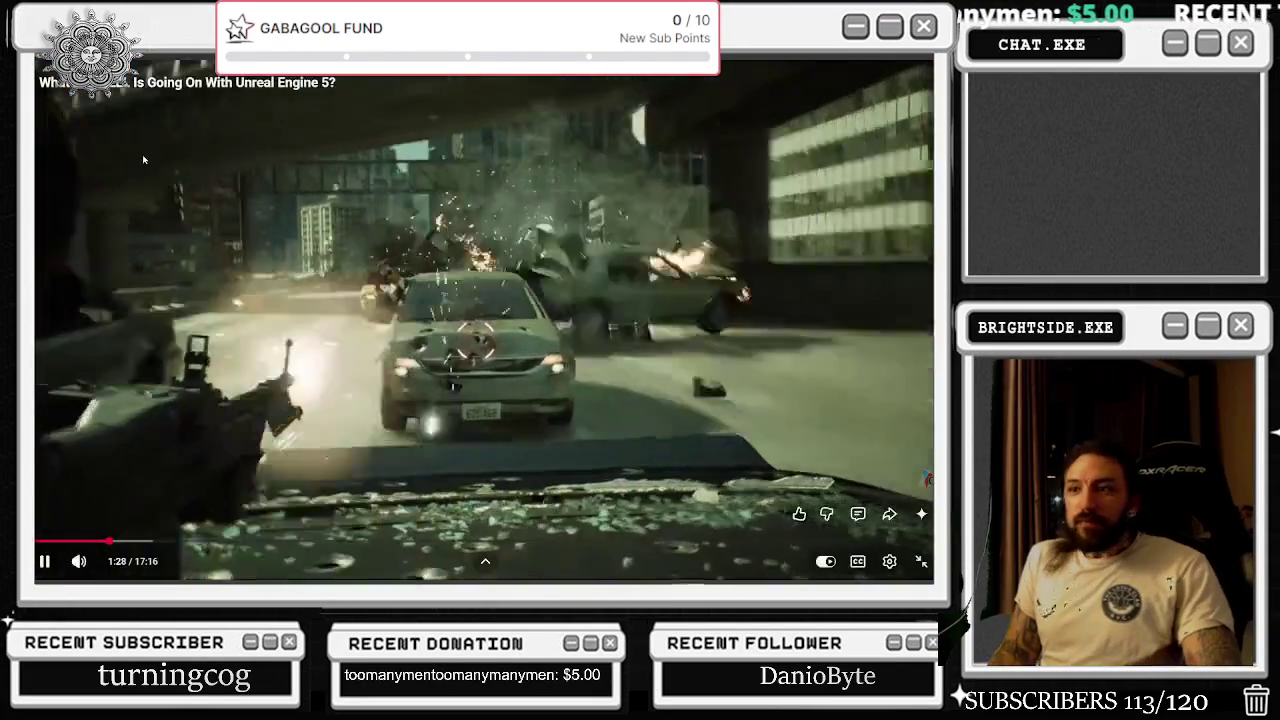
key(space)
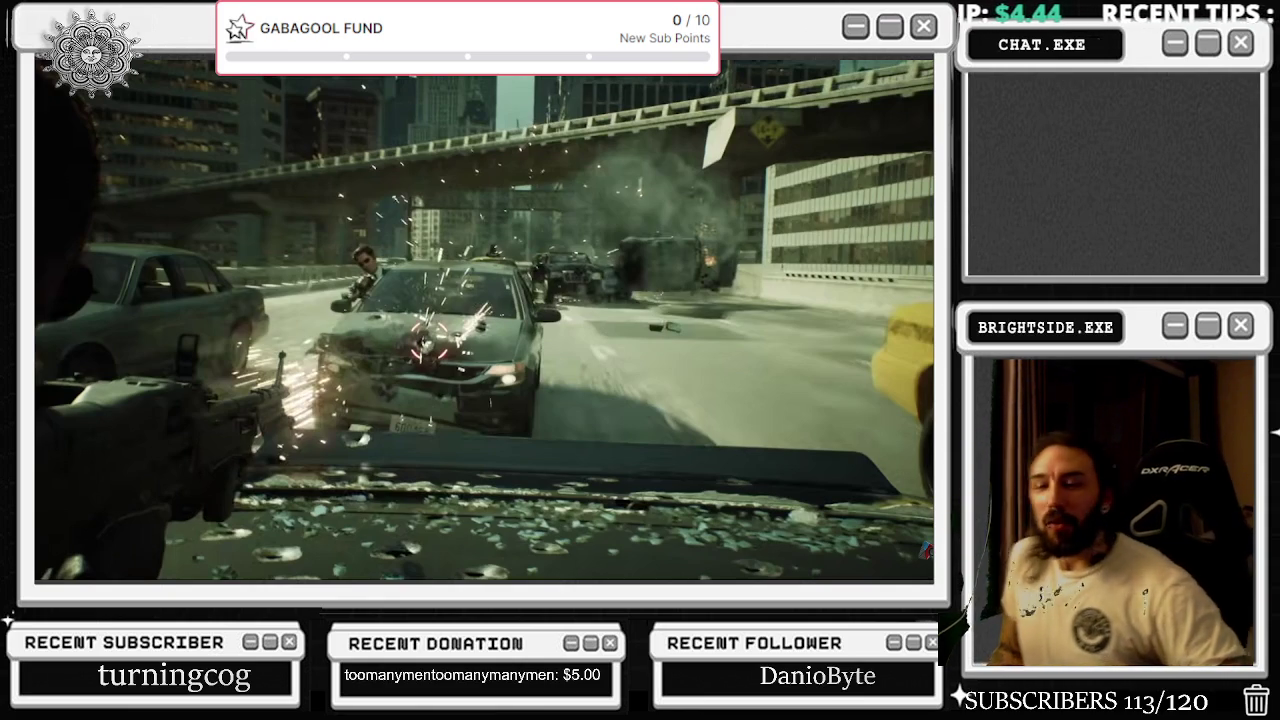
click(80, 390)
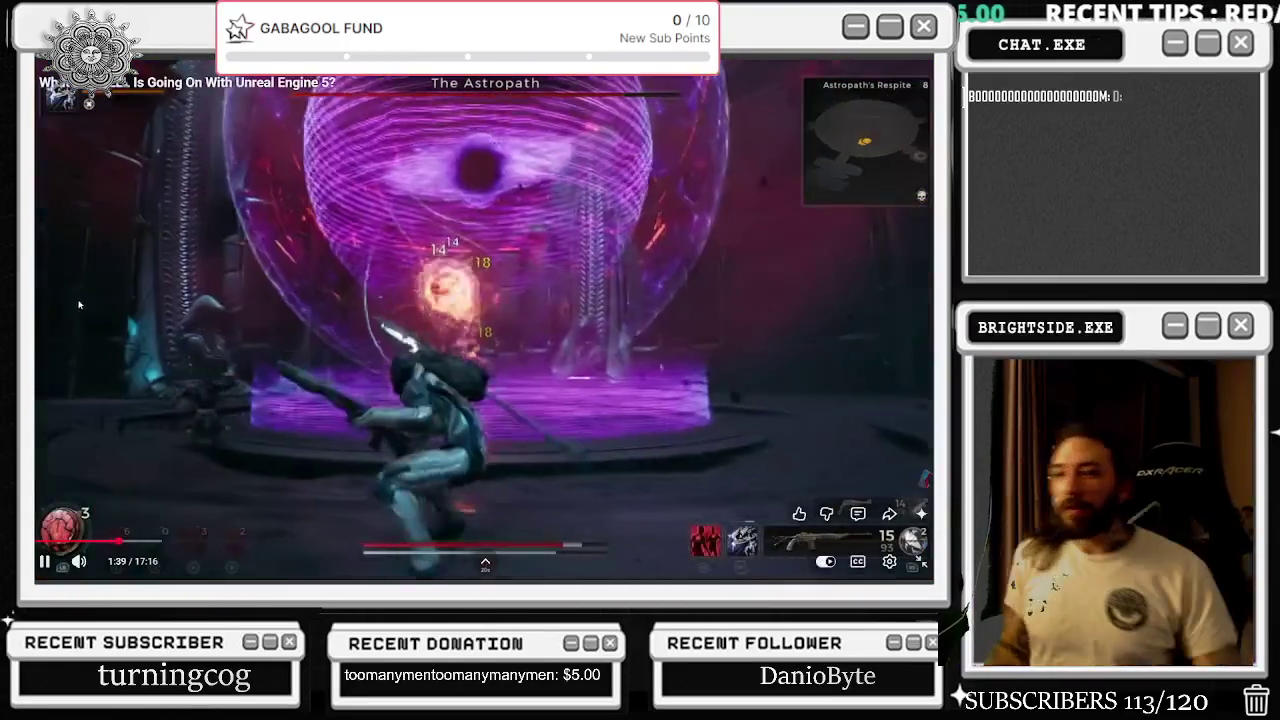
click(115, 545)
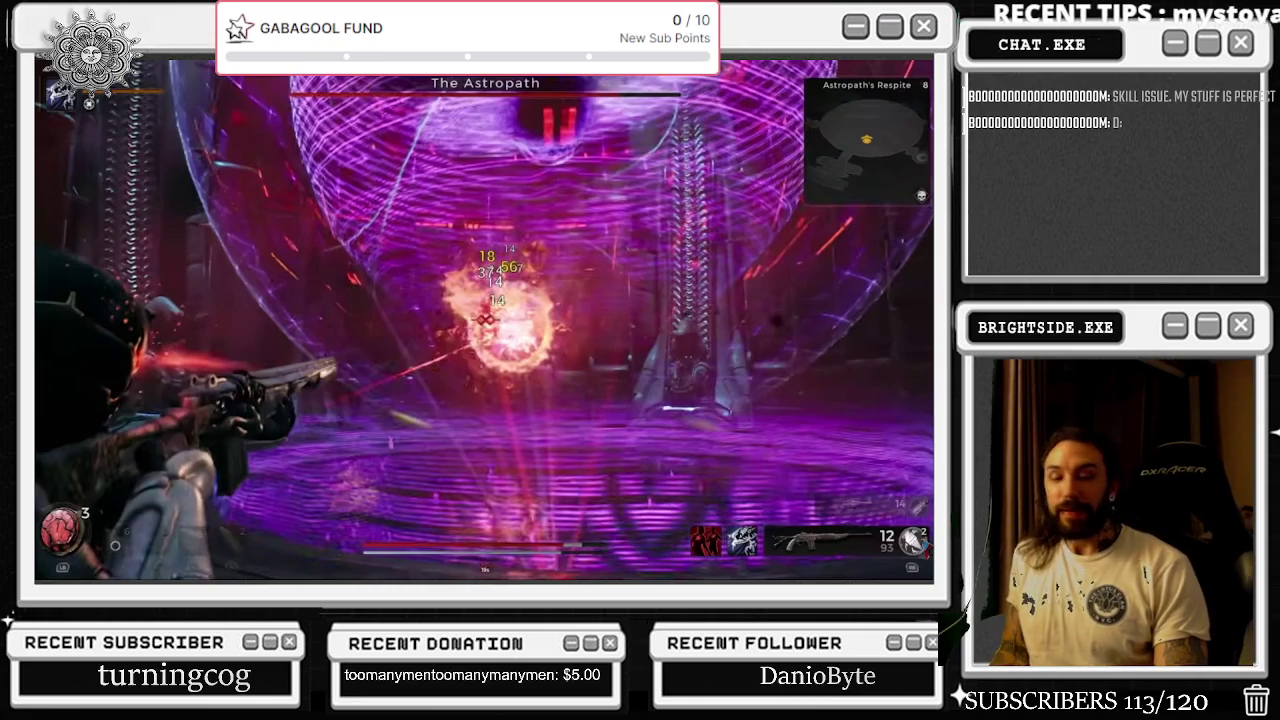
click(315, 410)
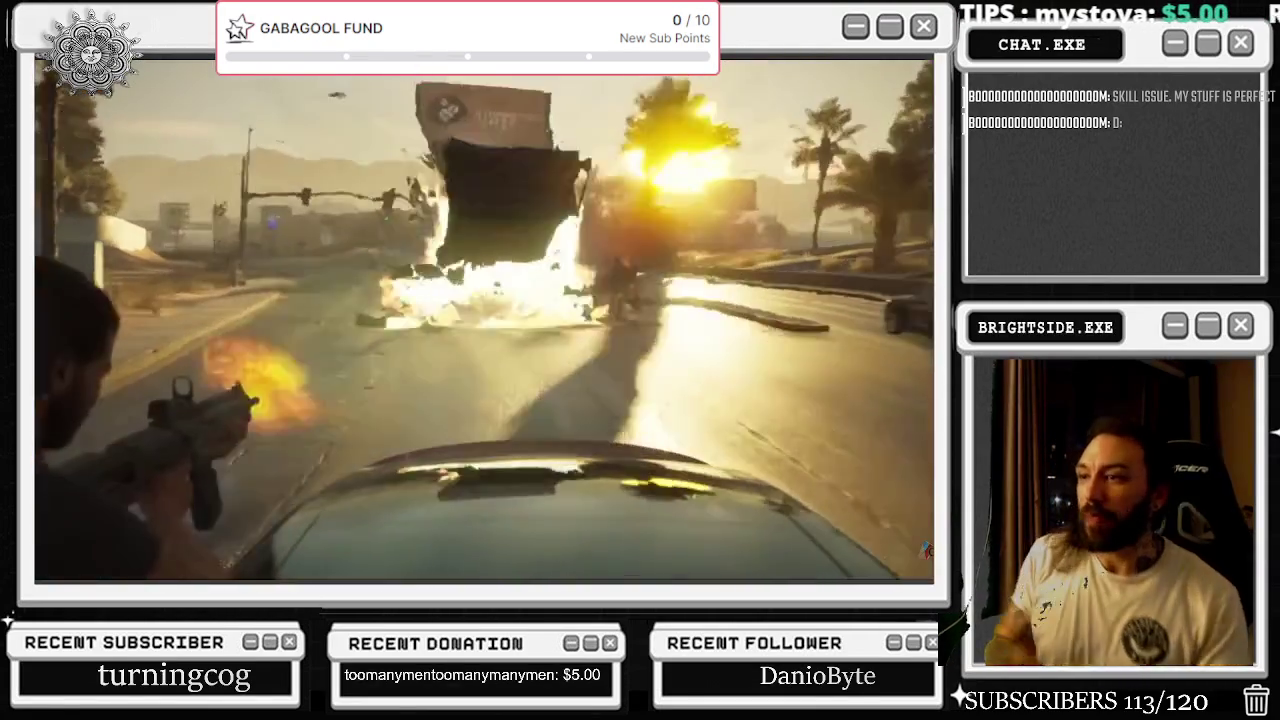
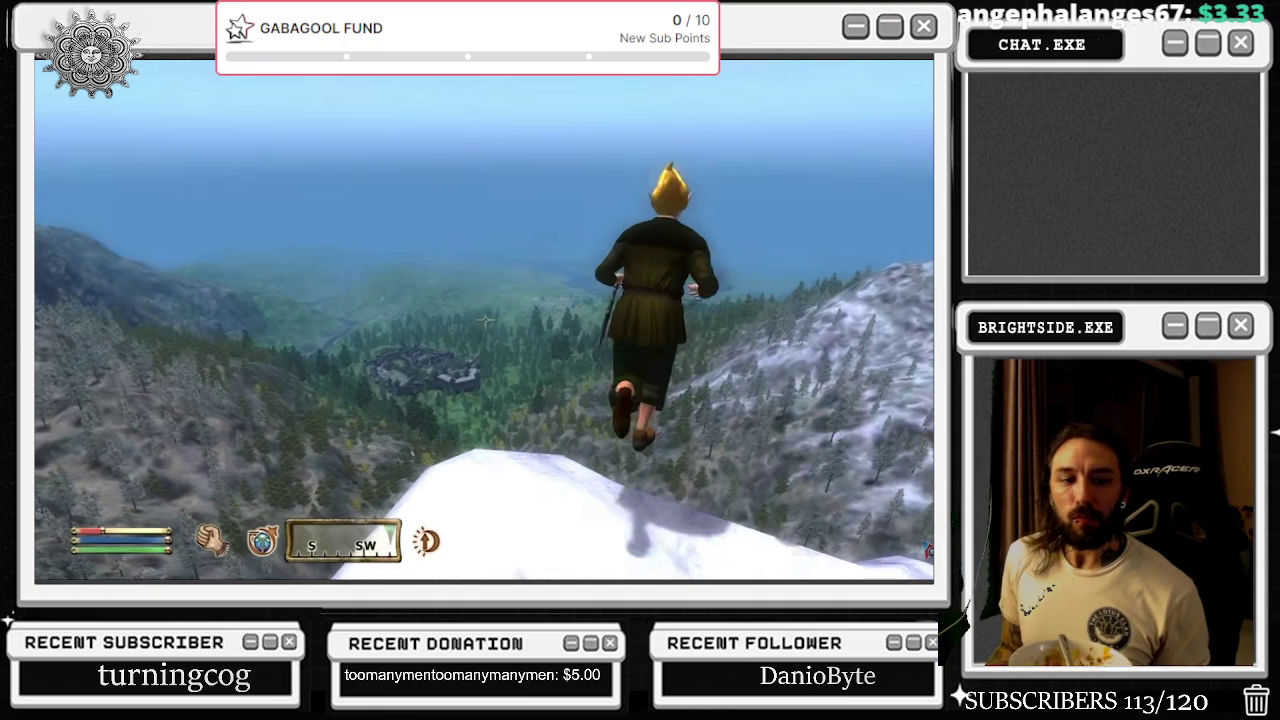
- Resume the Unreal Engine 5 video and pause it at about 6:54 of 17:16
key(space)
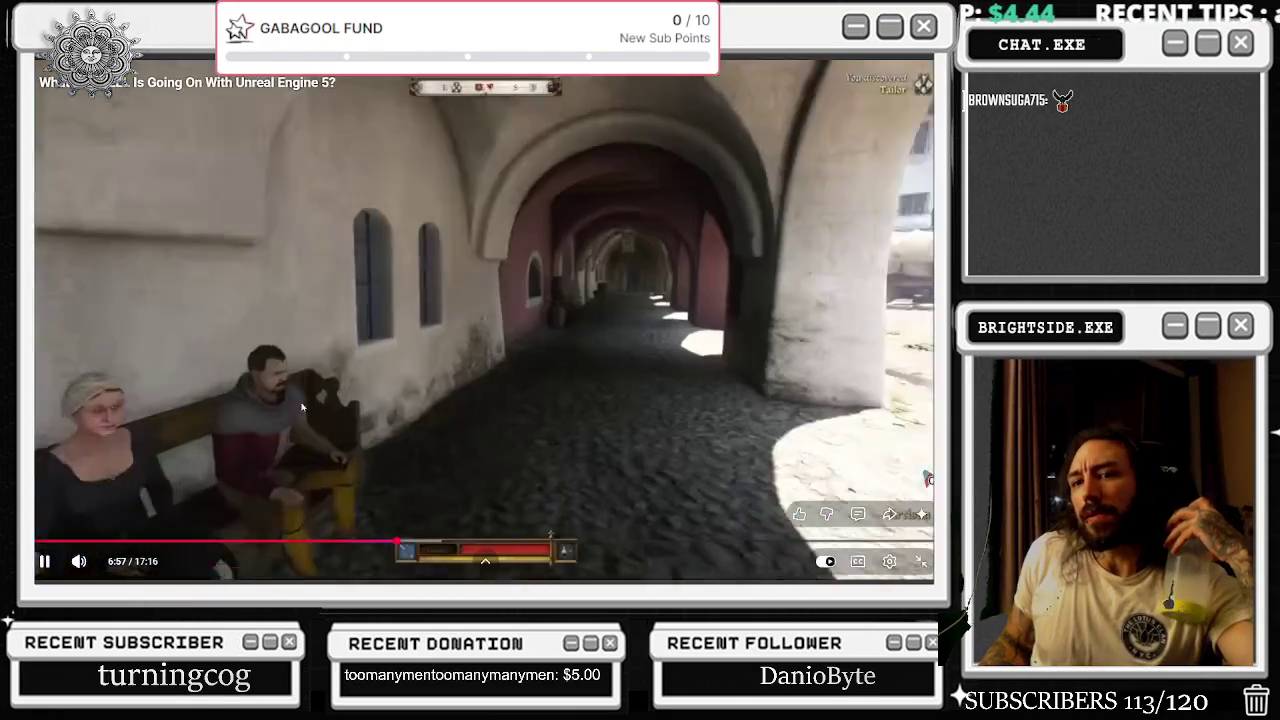
click(302, 407)
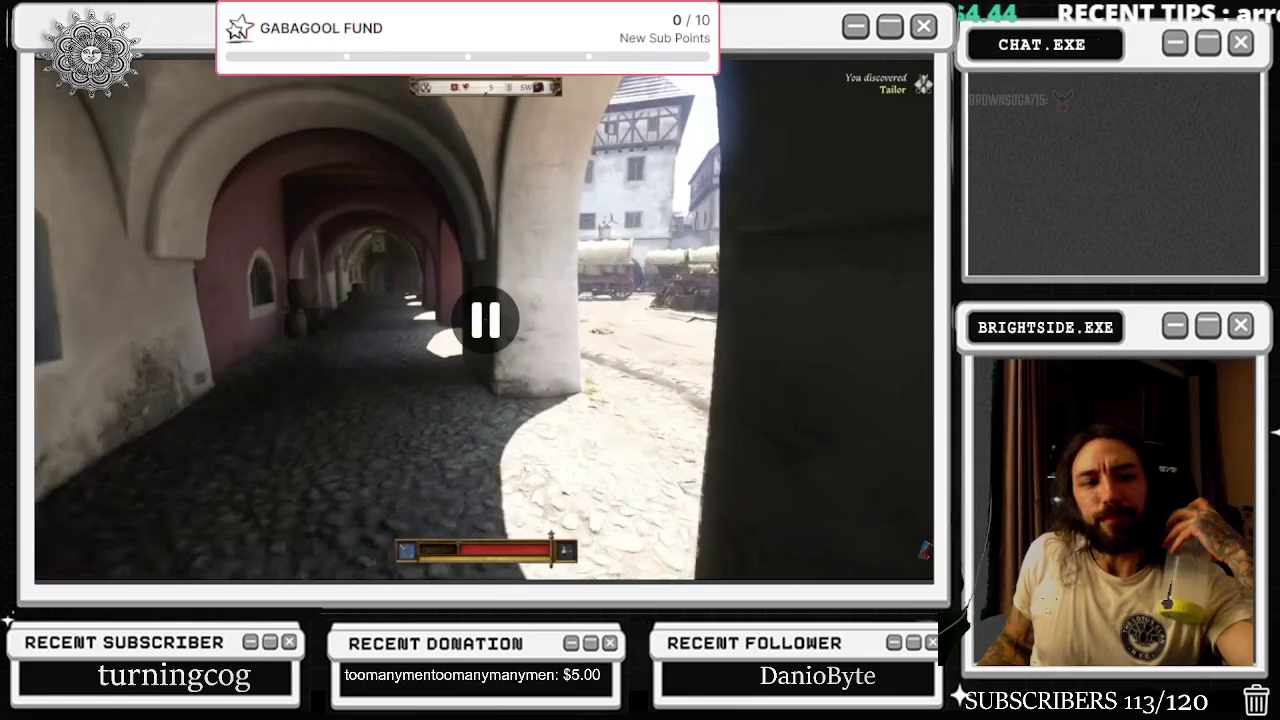
- Resume the video, pause briefly on the CryEngine Reddit post, then play on to 8:16
click(97, 430)
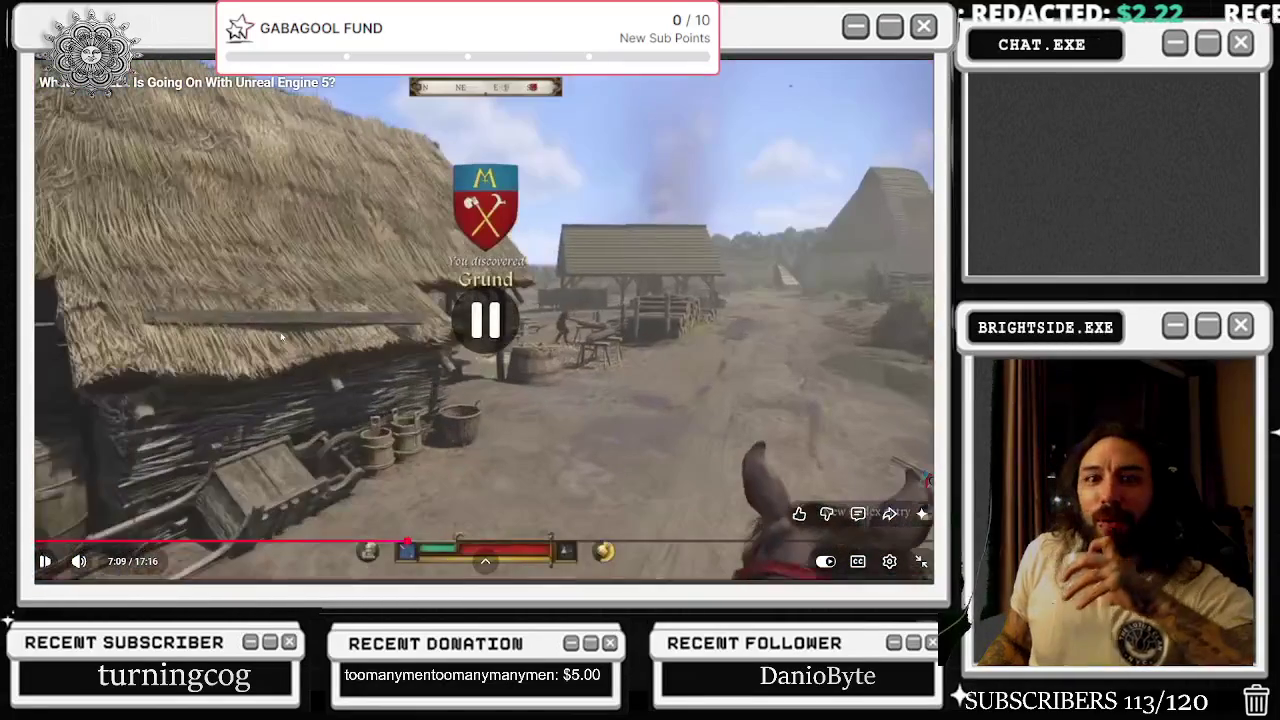
click(280, 337)
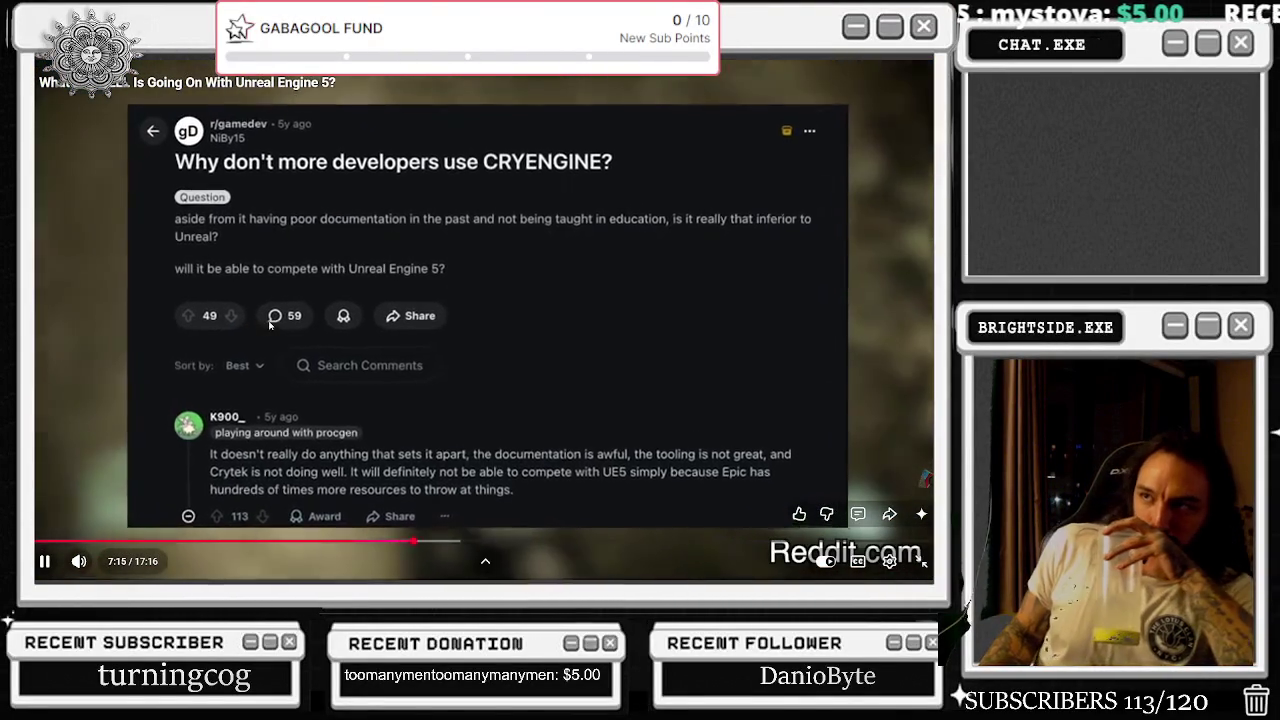
click(245, 320)
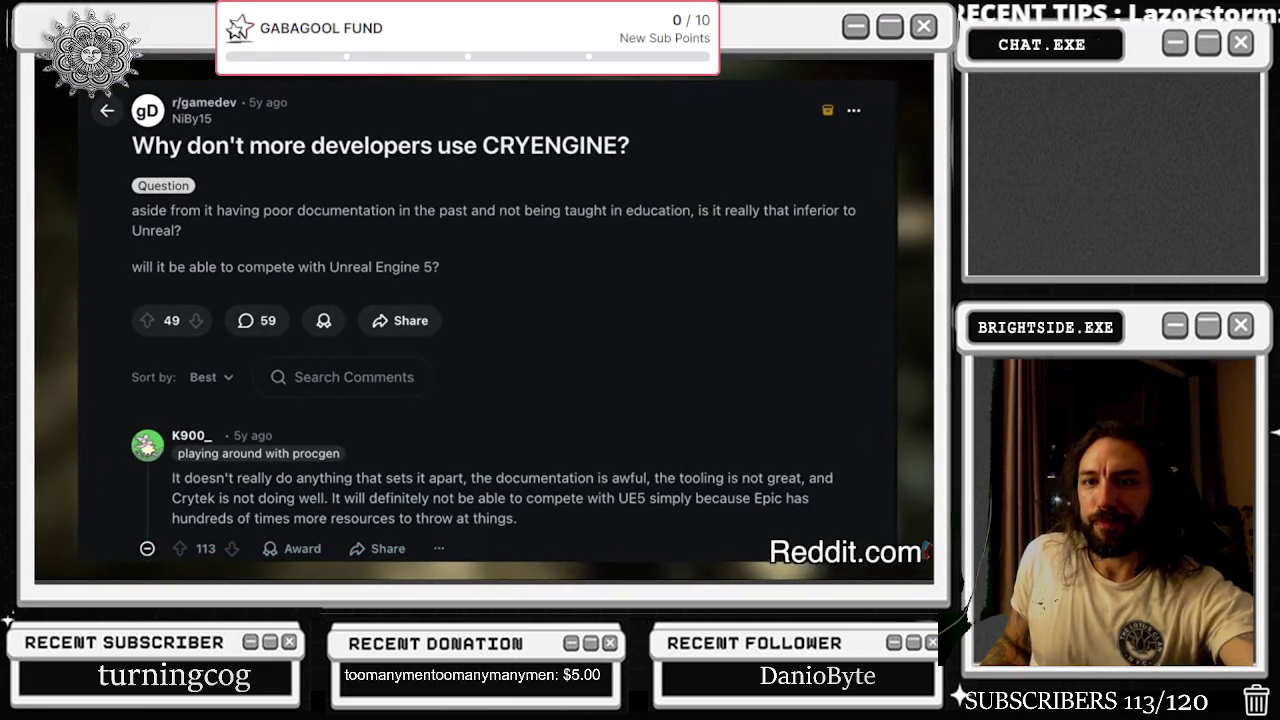
click(257, 264)
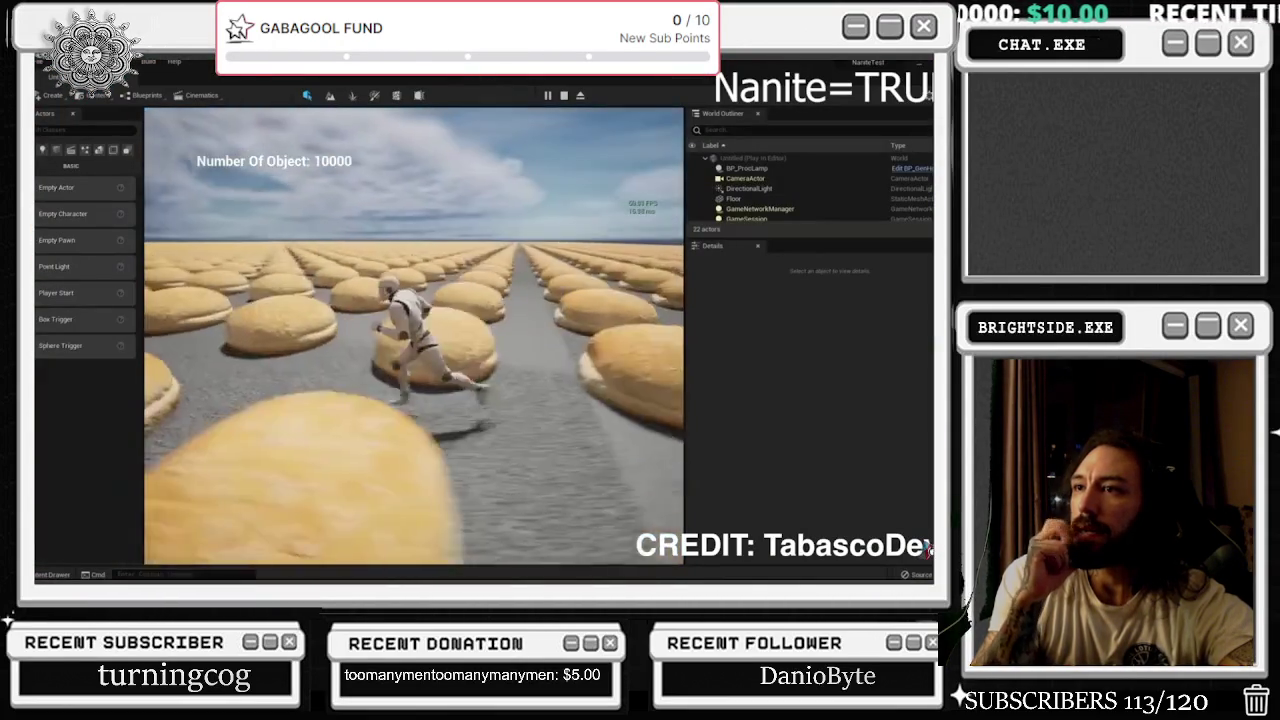
key(alt+Tab)
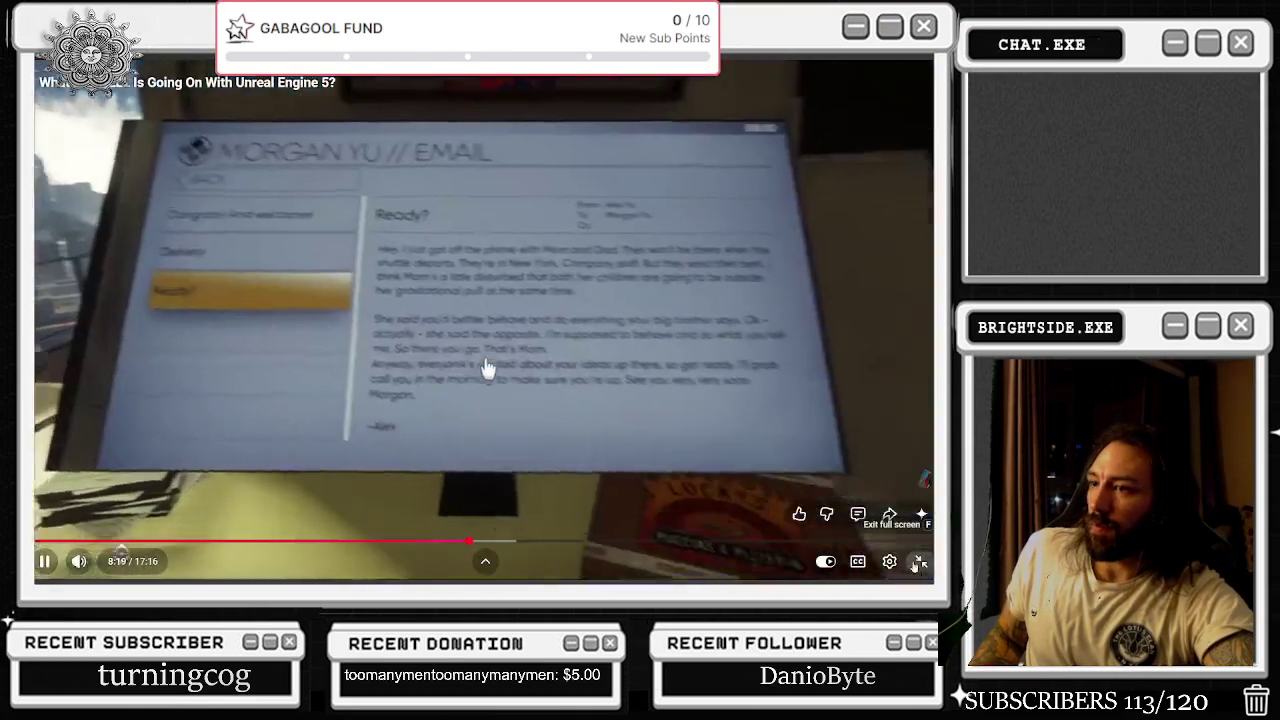
- Exit full screen, pause the video, search Google for 'cryengine' and open its Wikipedia article
key(Escape)
click(487, 369)
key(ctrl+t)
text(cryengine)
key(Return)
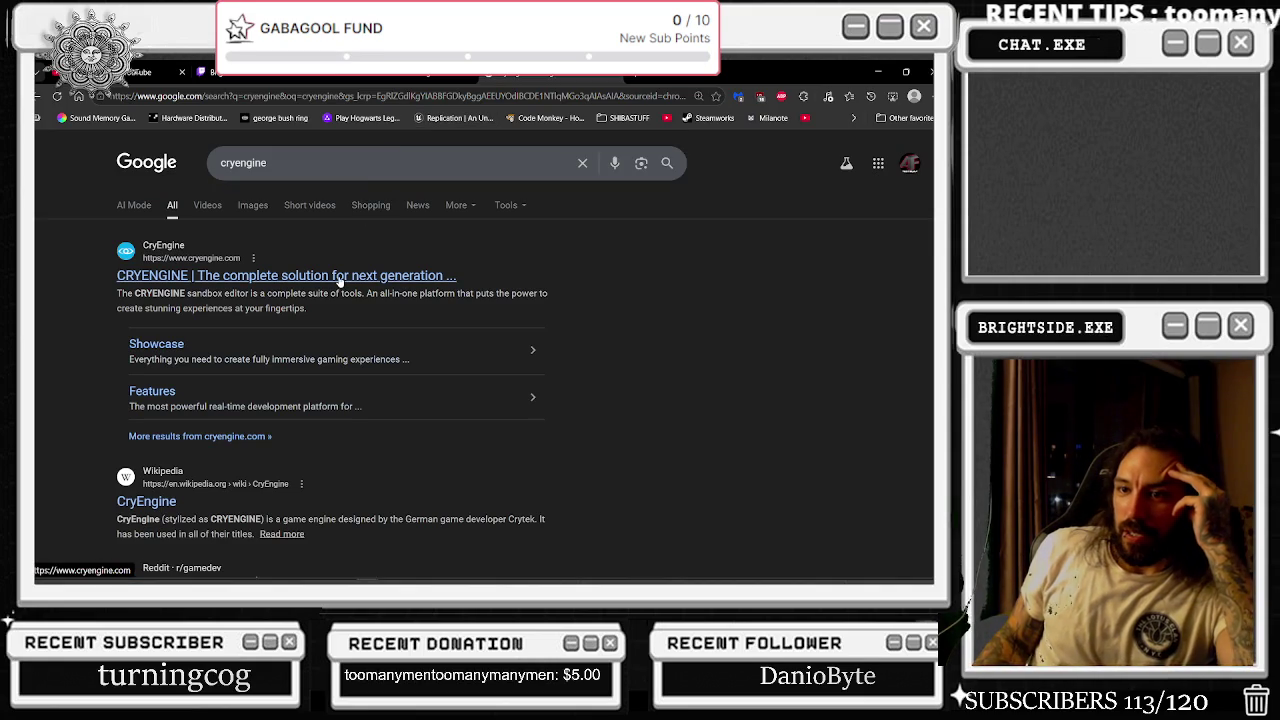
click(160, 497)
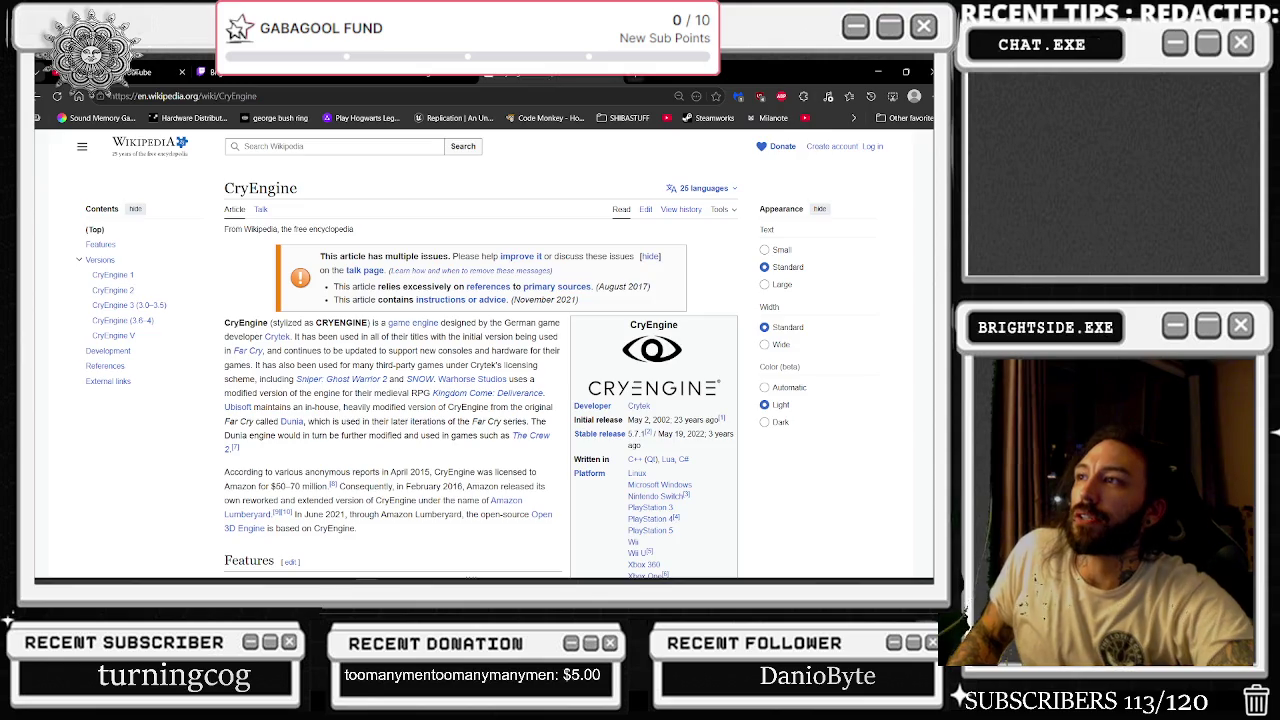
- Load the streamer's Twitch channel page in a new tab
key(ctrl+t)
text(www.twitch.tv/brightsidemovement)
key(Return)
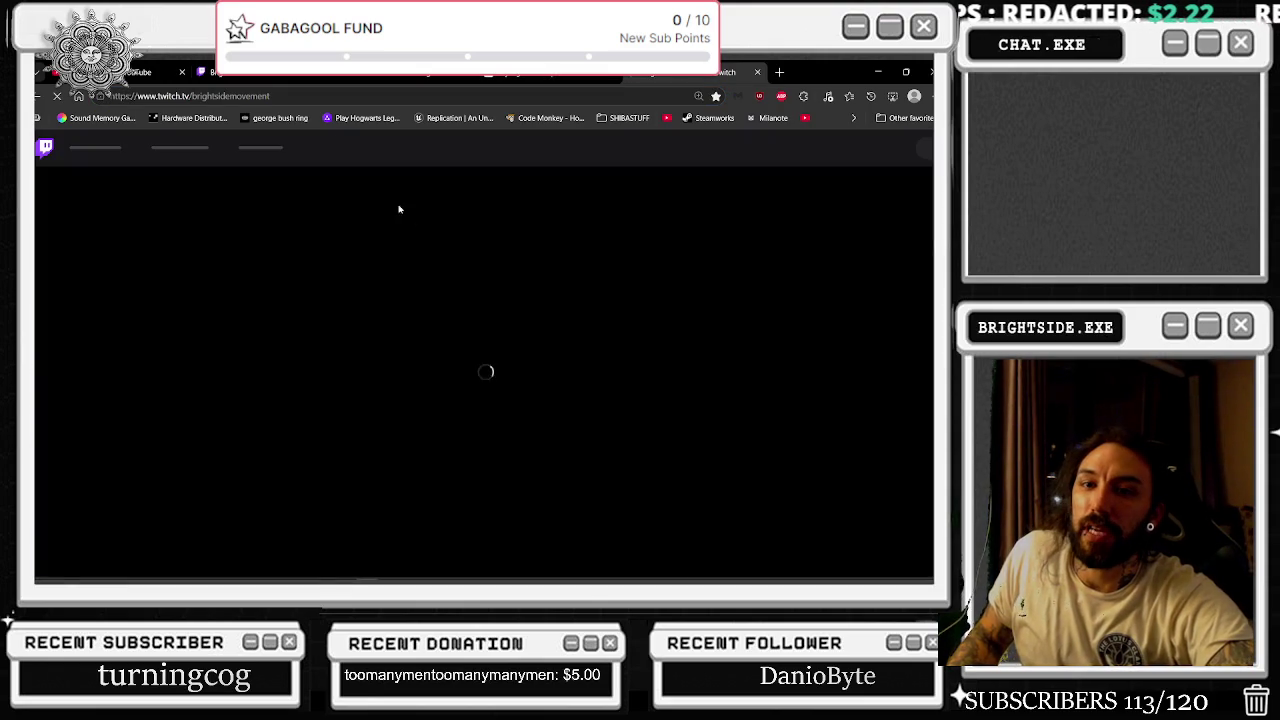
- Search Twitch for 'cryengine', browse the matching channels and videos, then close the Twitch tab
click(391, 147)
text(cryengine)
key(Return)
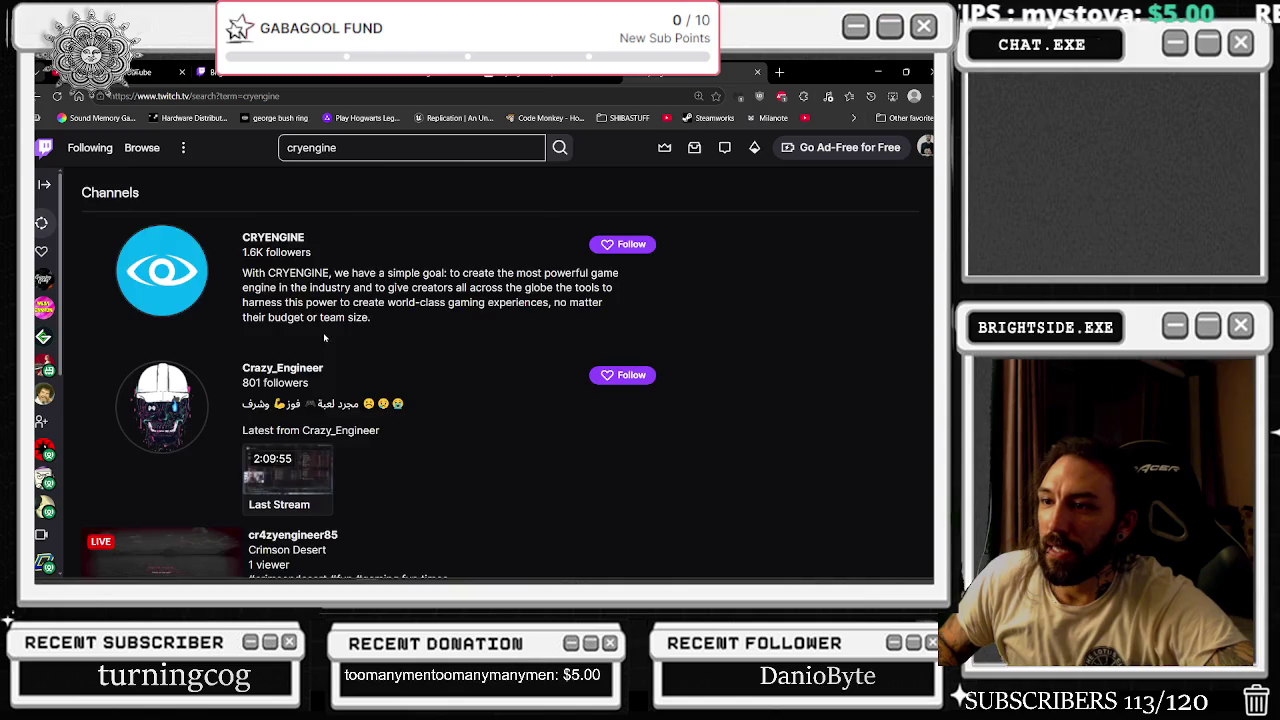
scroll(324, 338, down, 1)
scroll(324, 338, down, 3)
scroll(278, 348, down, 4)
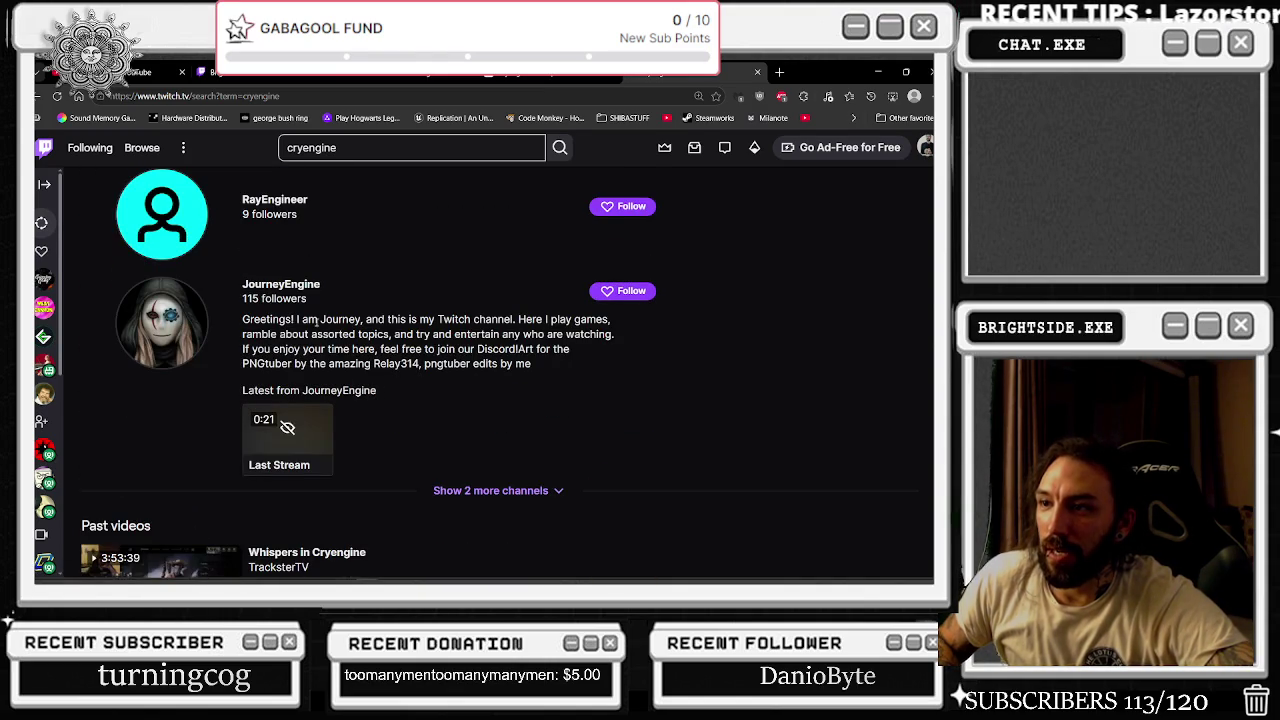
scroll(370, 275, down, 2)
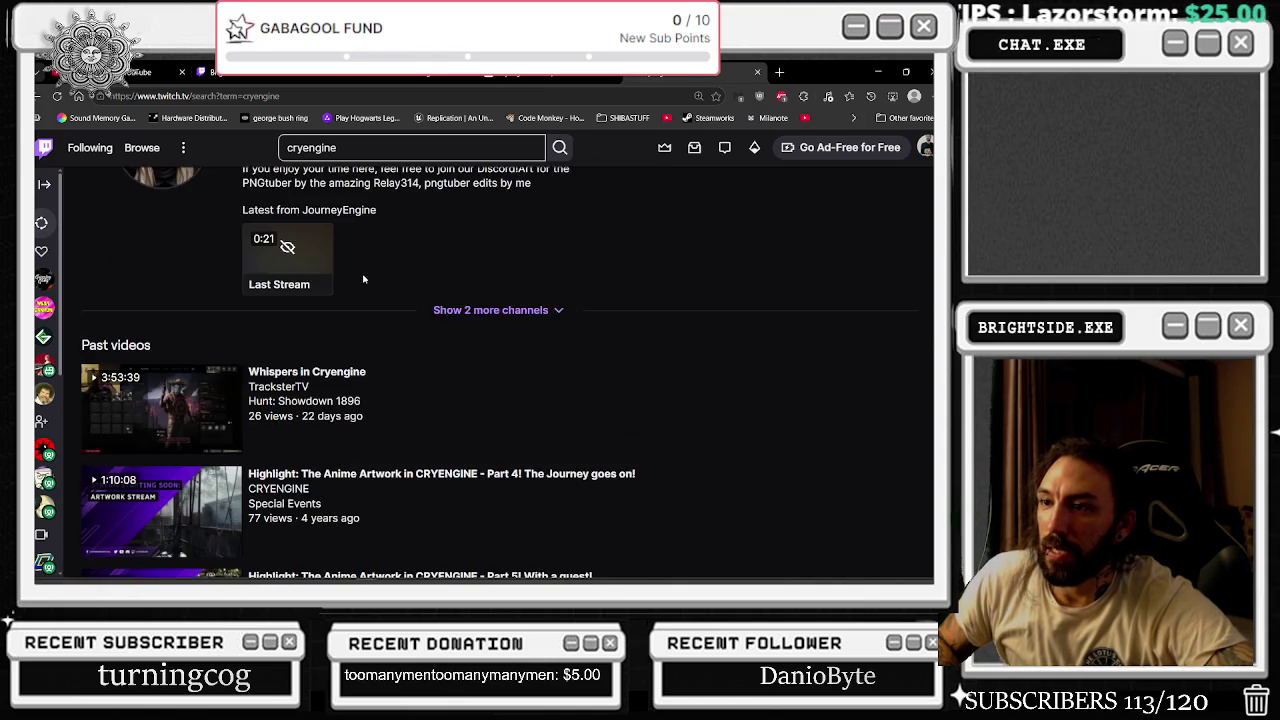
scroll(264, 318, down, 2)
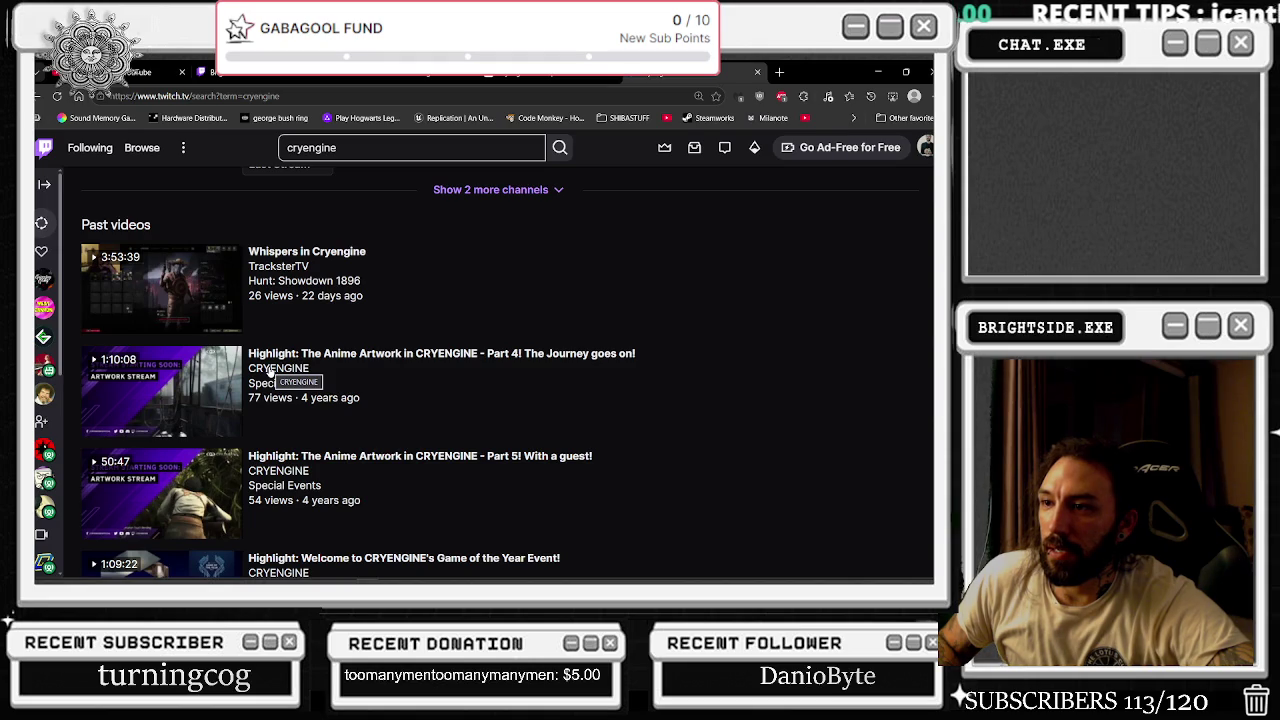
scroll(327, 369, down, 3)
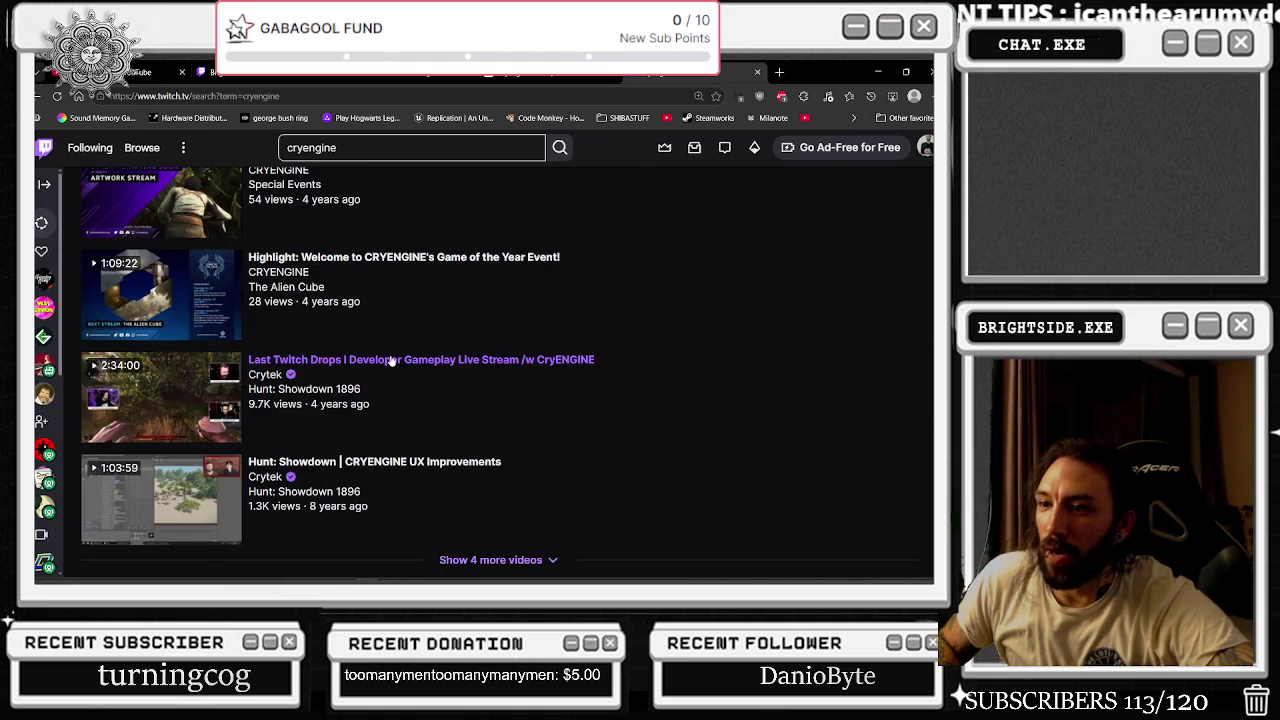
scroll(420, 360, up, 2)
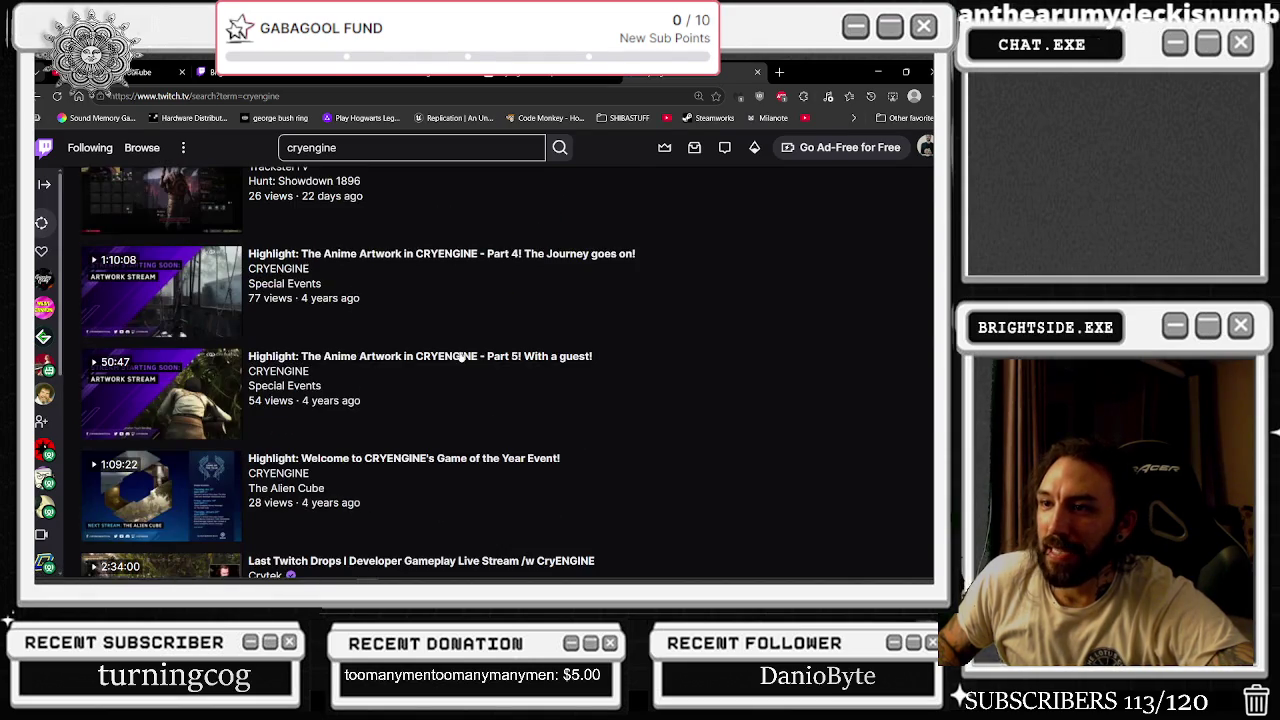
scroll(460, 358, up, 10)
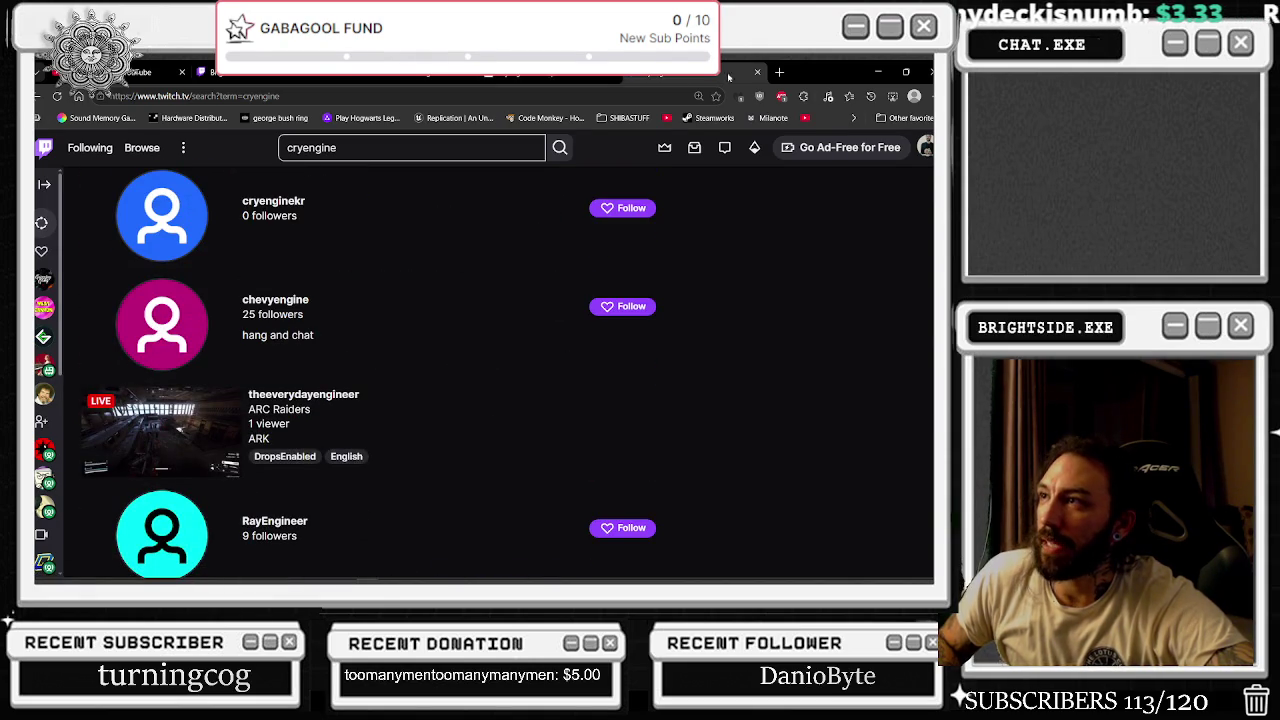
click(758, 73)
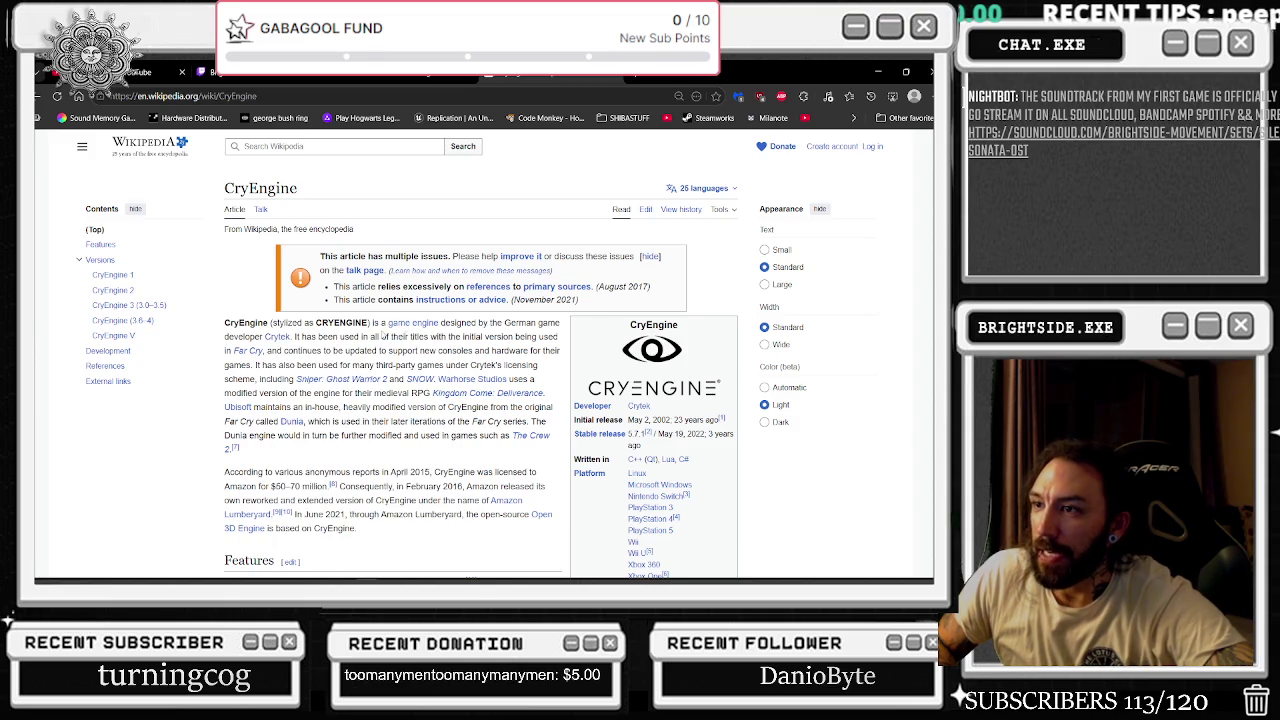
- Highlight the CryEngine article's intro about licensees and Far Cry, then go back to the YouTube video
mouse_move(405, 329)
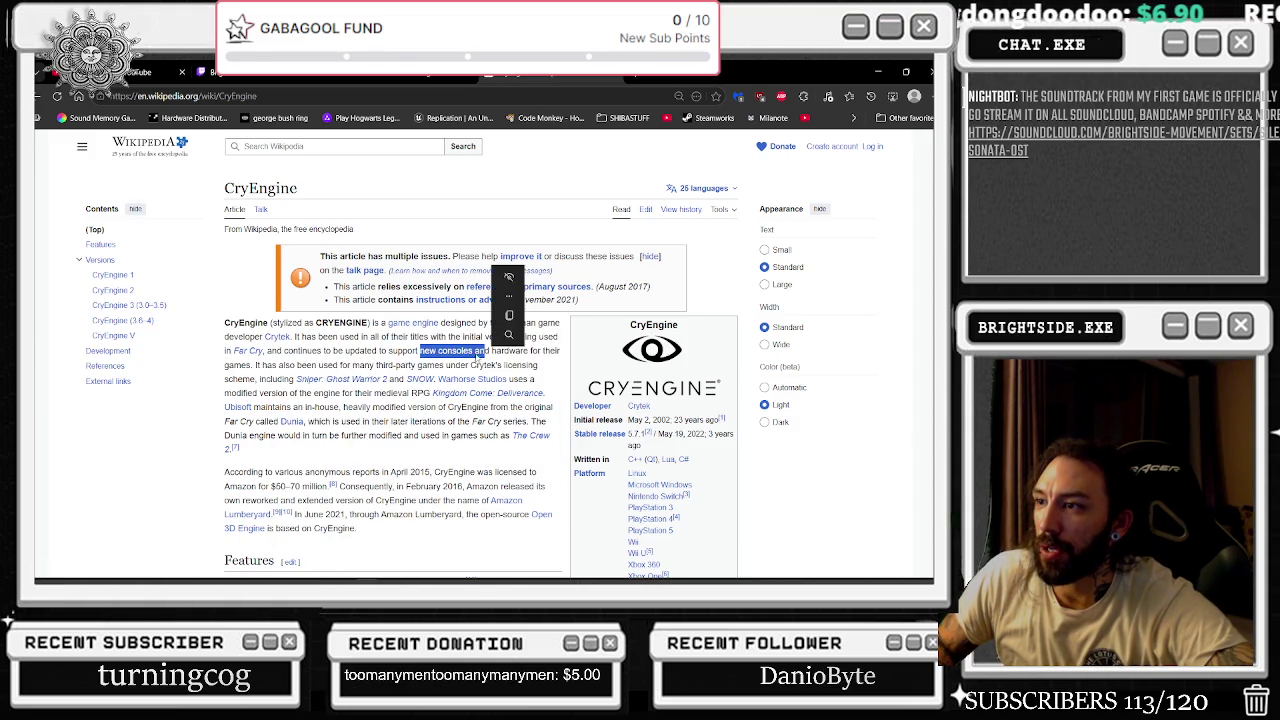
drag(405, 366, 298, 380)
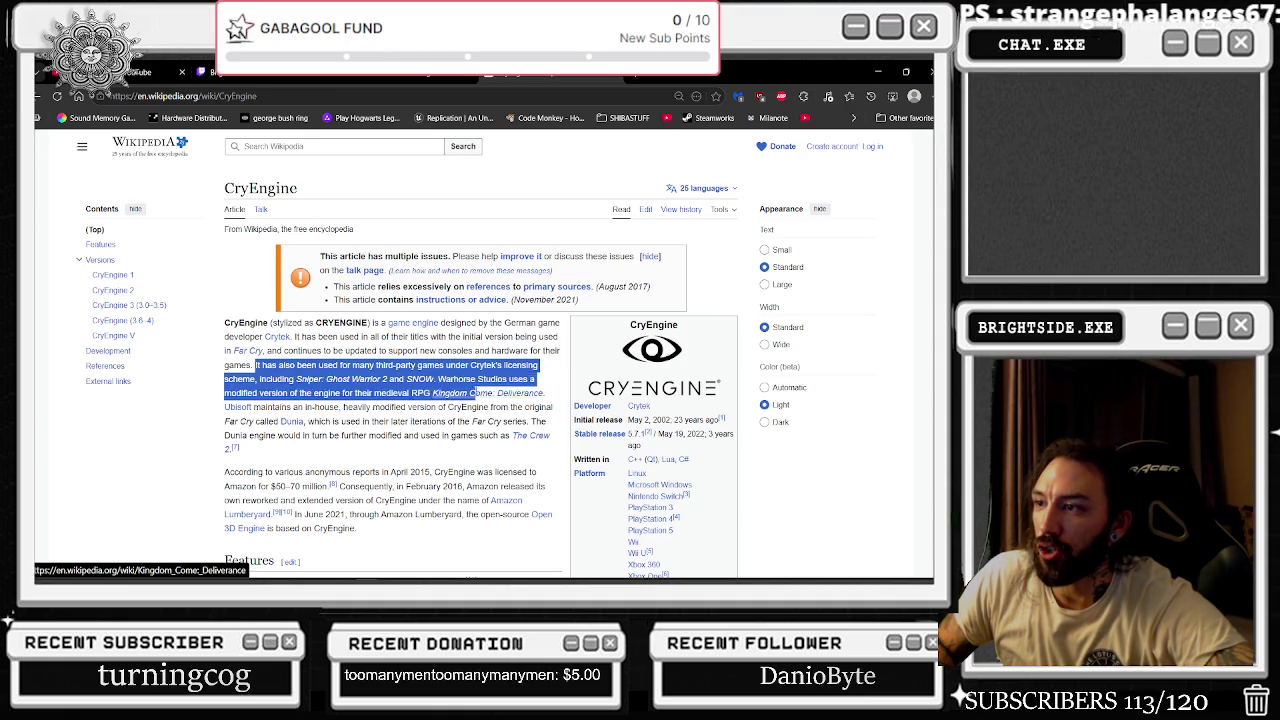
drag(505, 379, 243, 380)
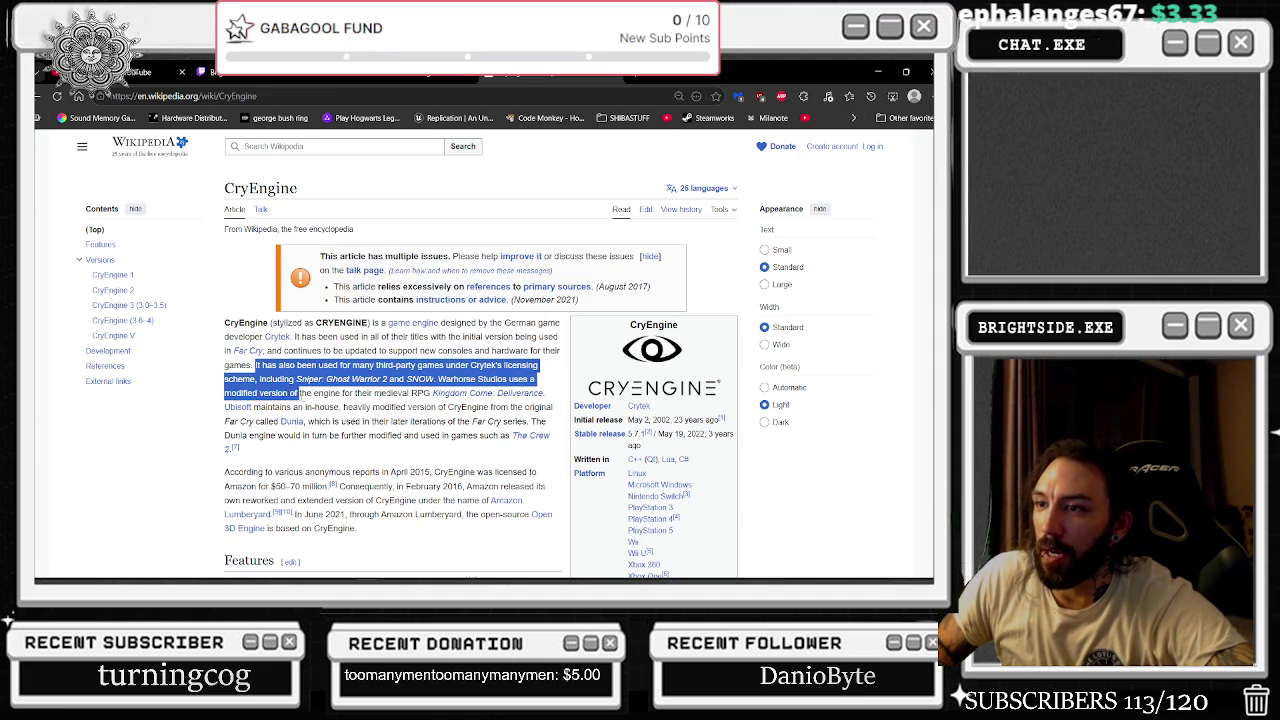
mouse_move(446, 407)
mouse_down()
mouse_move(505, 394)
mouse_move(252, 408)
mouse_up()
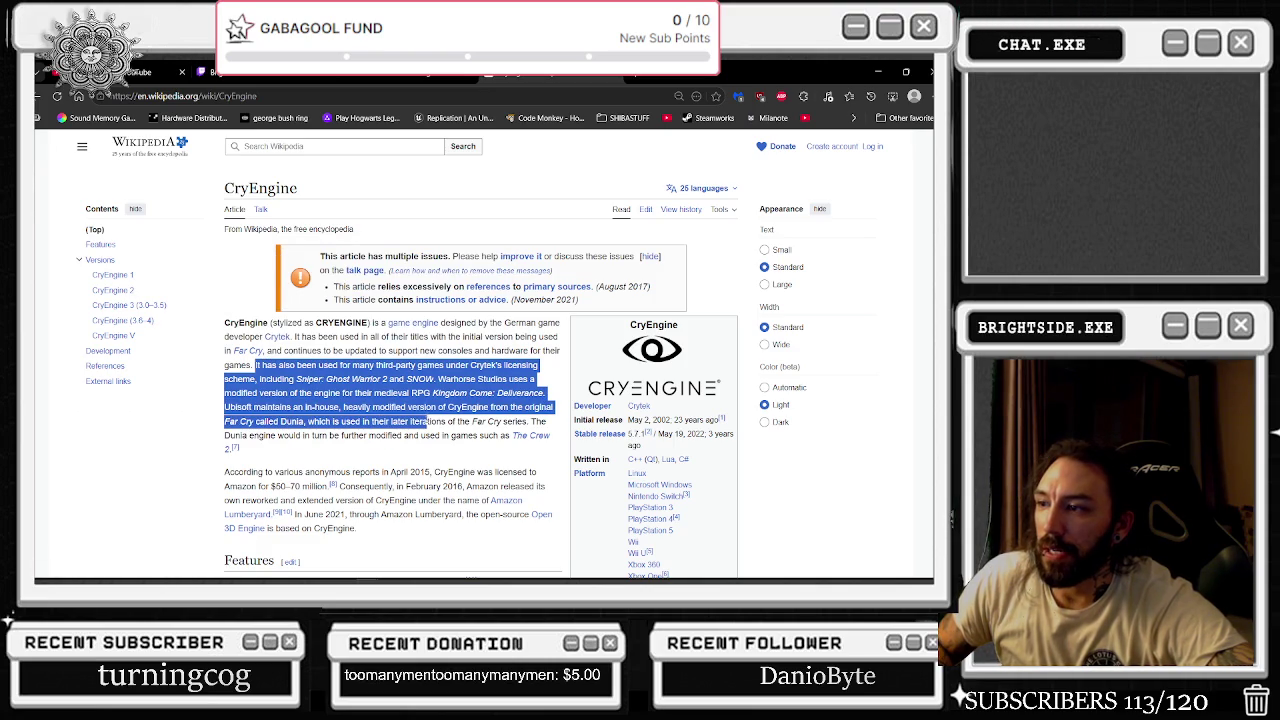
scroll(282, 365, down, 3)
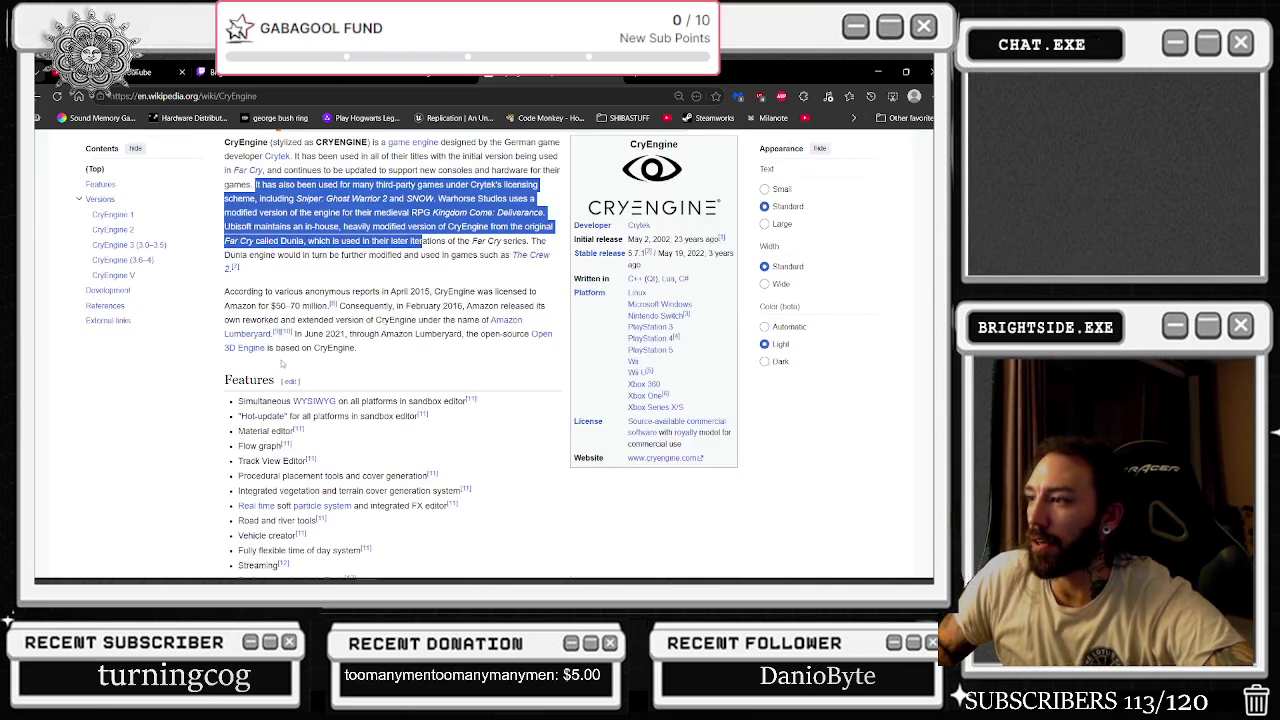
scroll(375, 390, down, 4)
scroll(378, 170, up, 7)
right_click(378, 170)
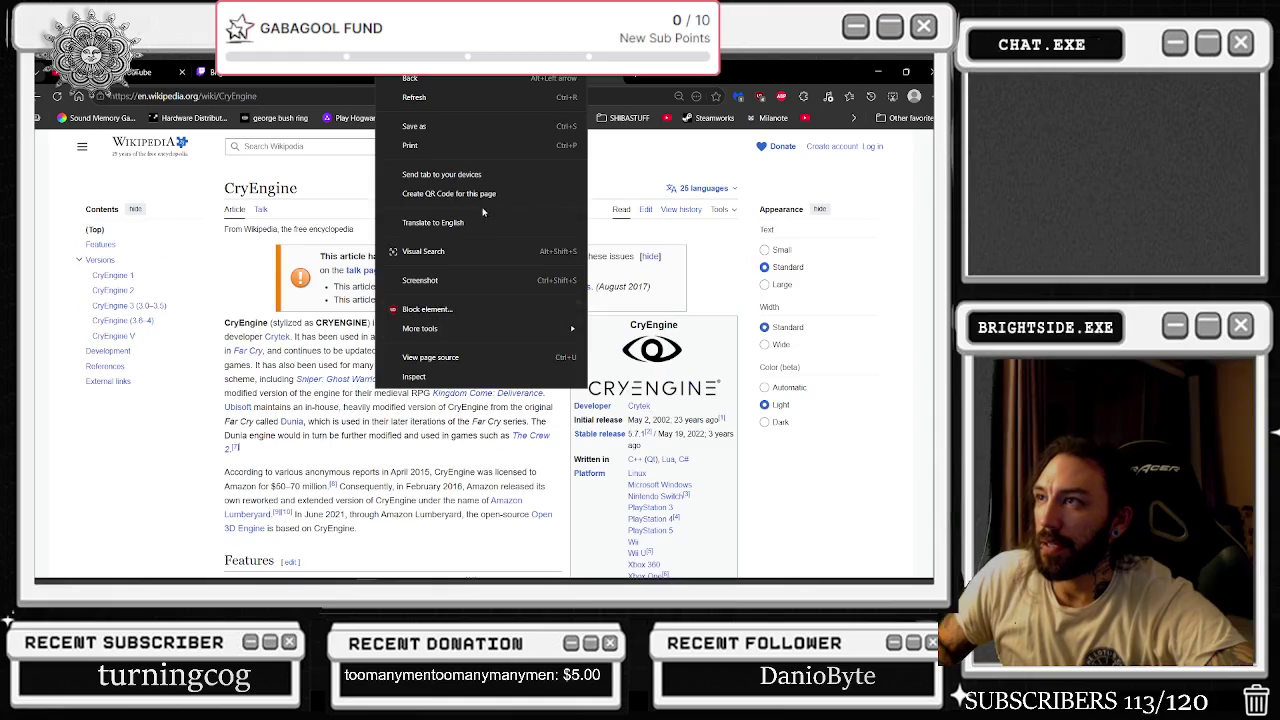
key(alt+Left)
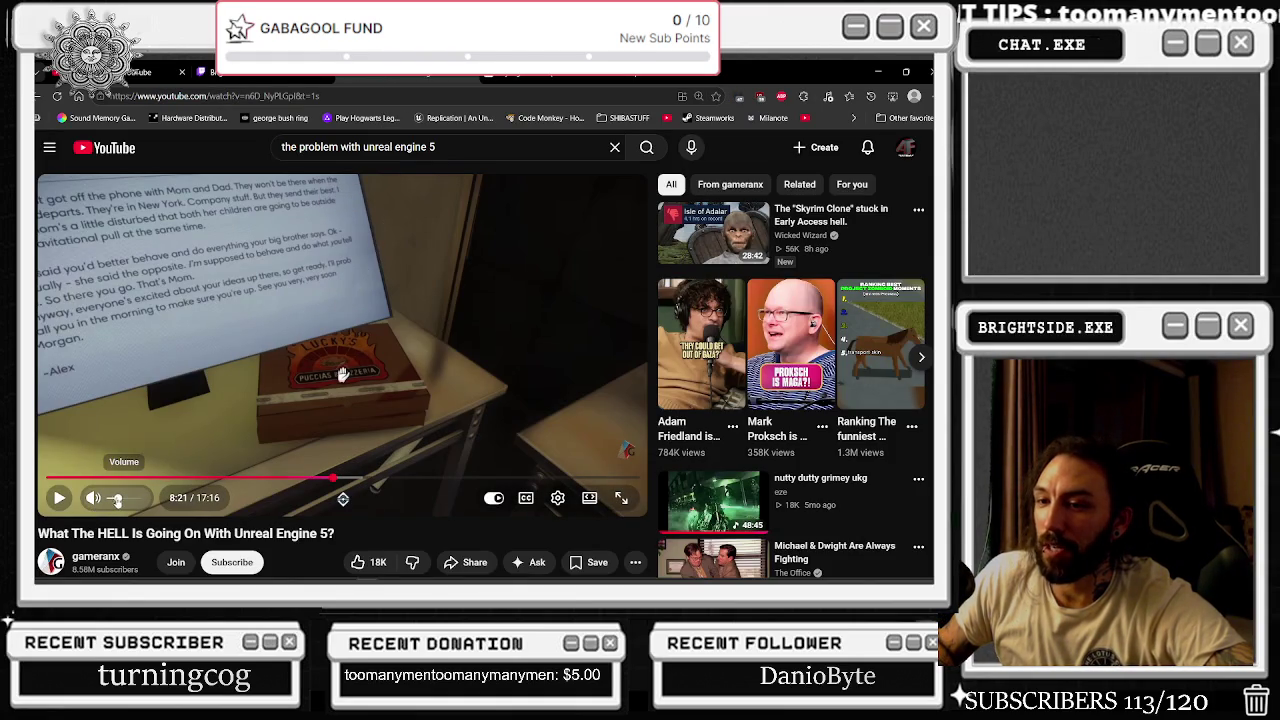
- Resume the Unreal Engine 5 video and dismiss the player's options menu, letting it play past 9:56
key(End)
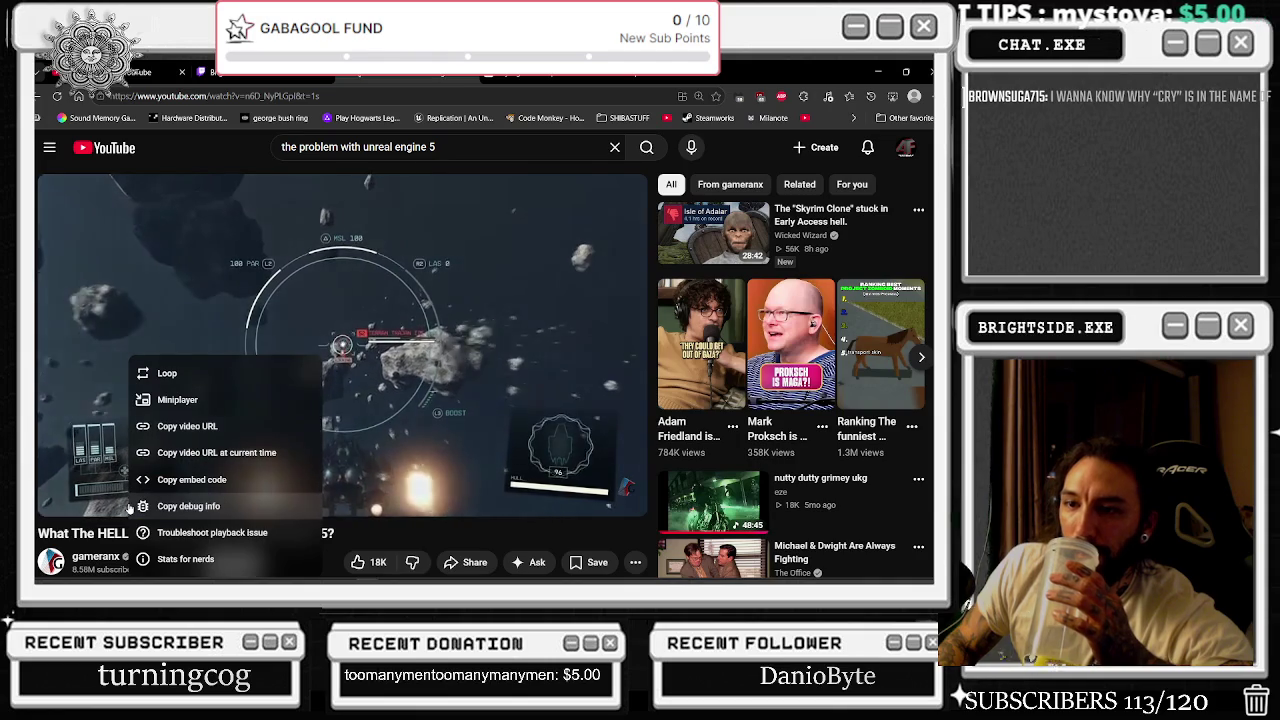
click(334, 288)
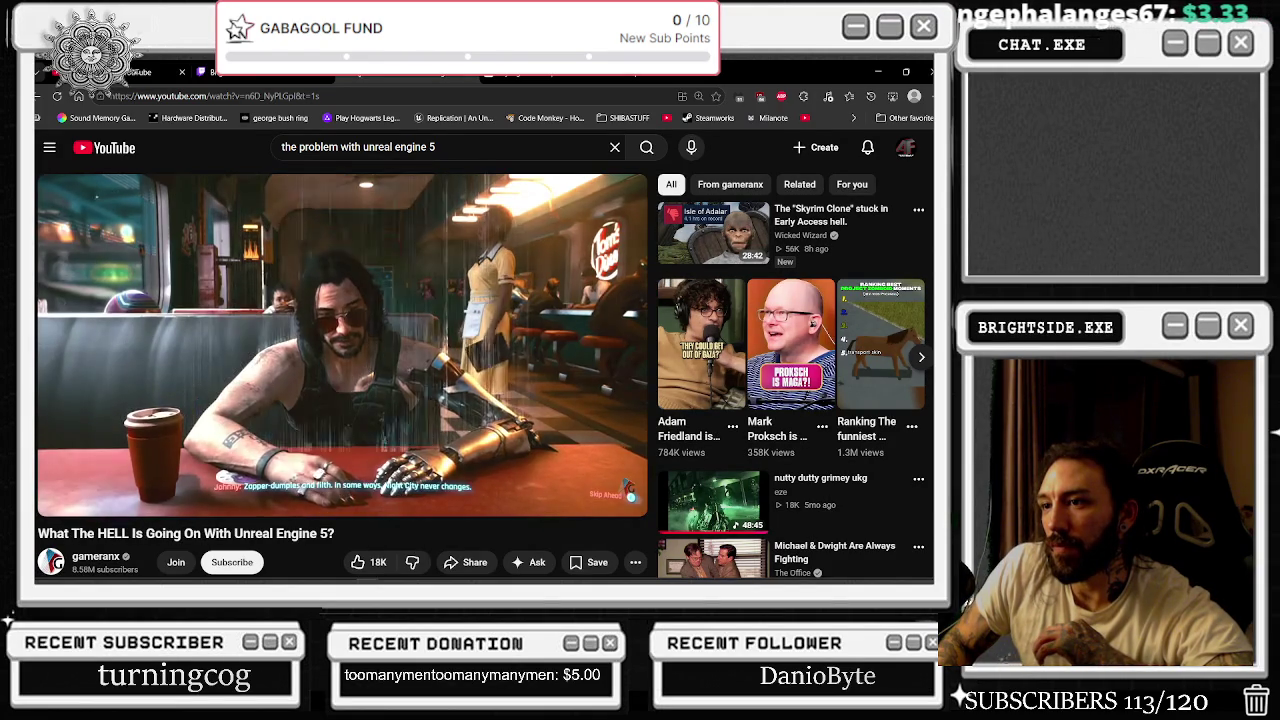
mouse_move(625, 497)
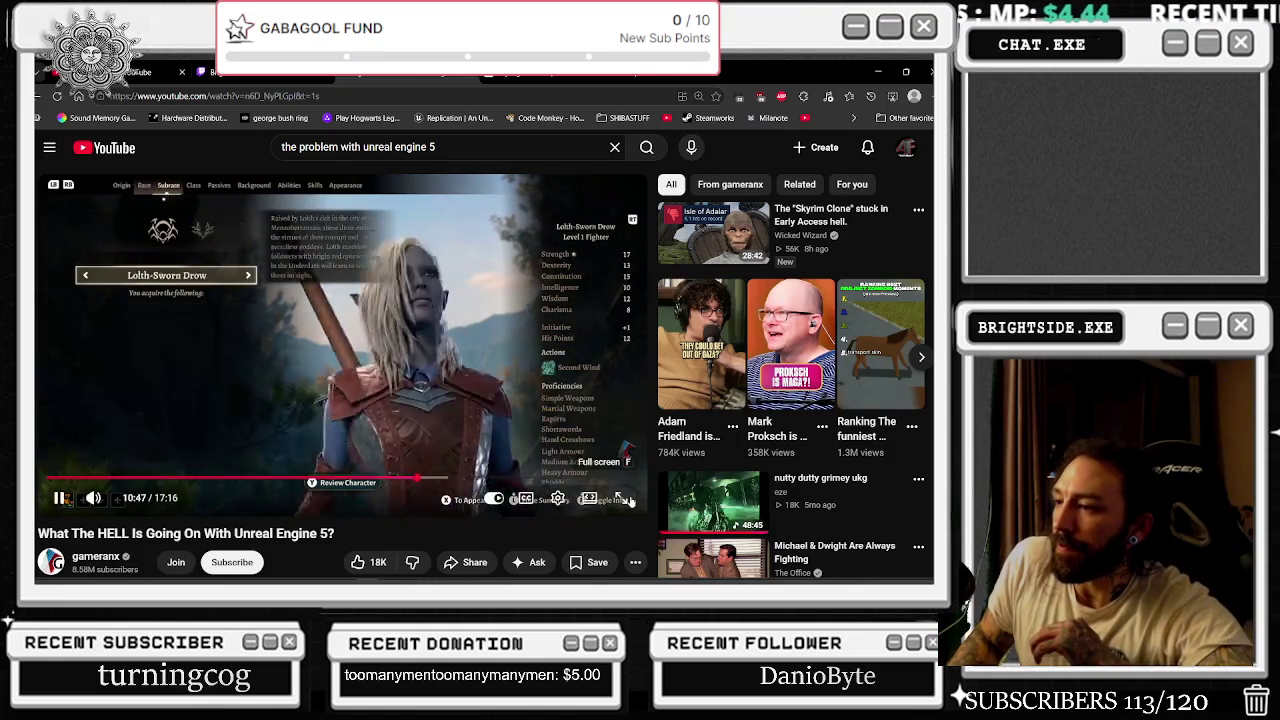
- Switch the video to full screen and raise the playback speed to 1.90x
double_click(373, 493)
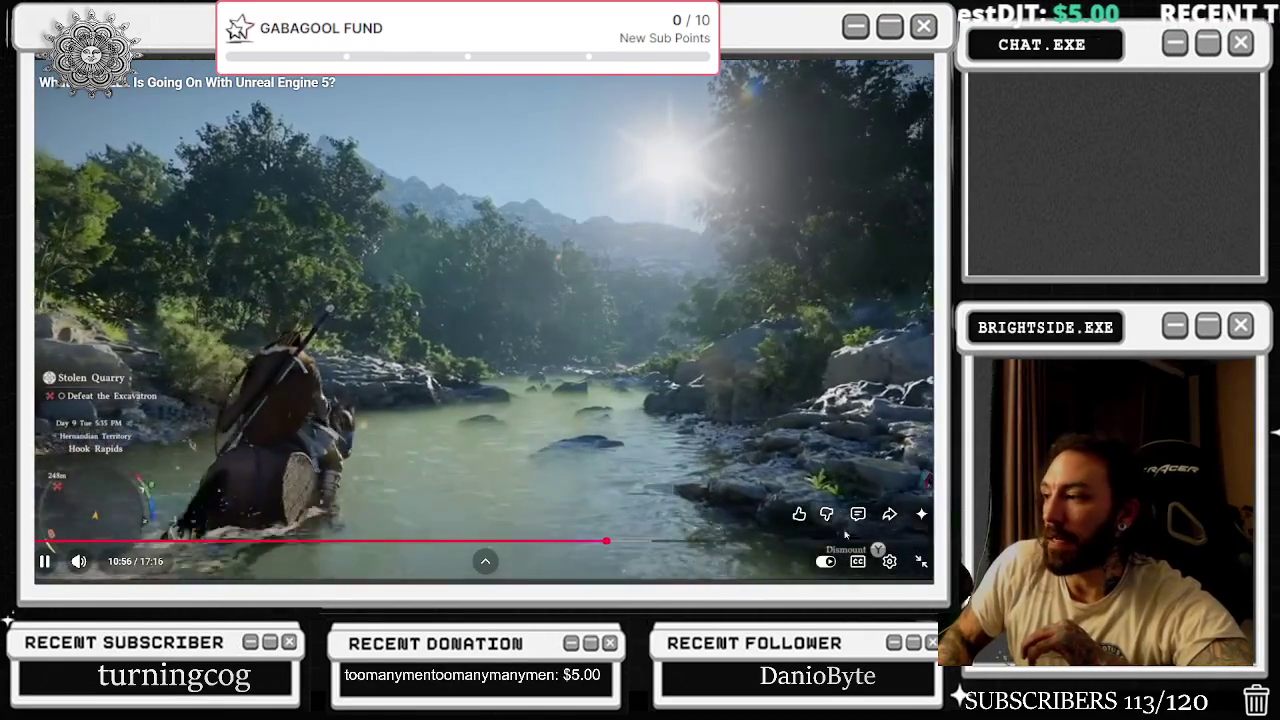
click(889, 561)
click(780, 506)
drag(858, 467, 877, 467)
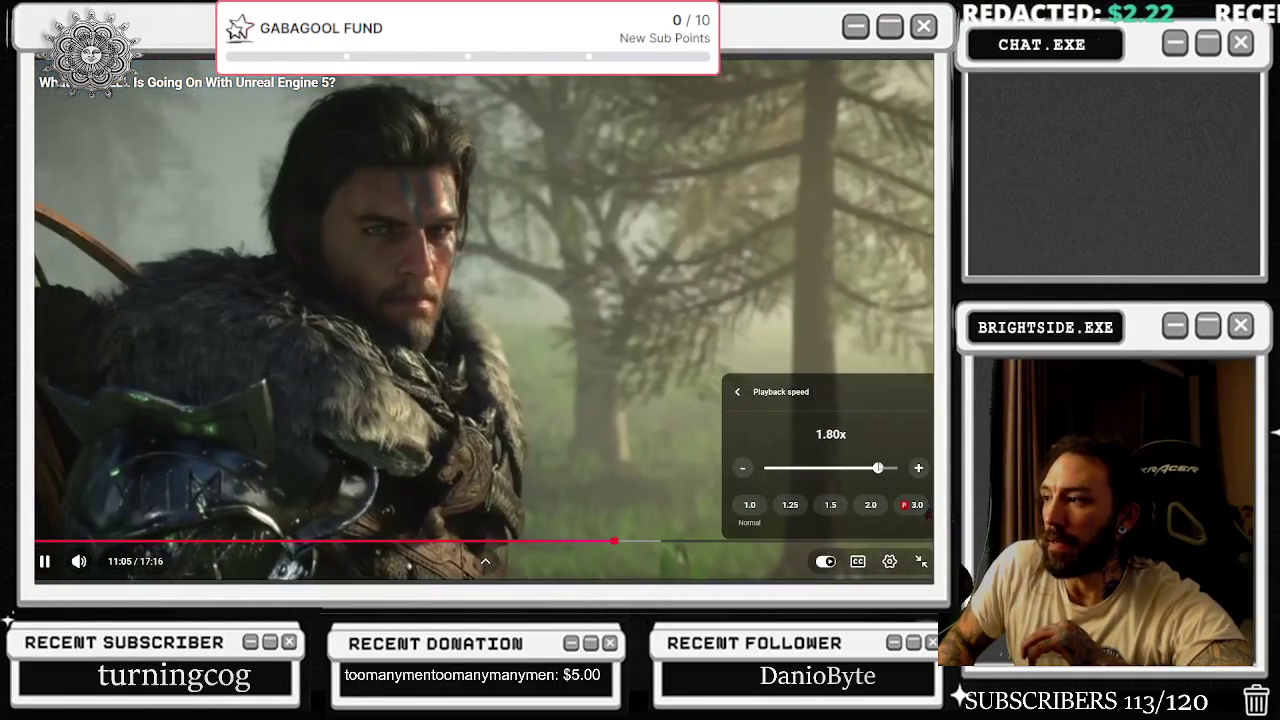
drag(877, 467, 885, 467)
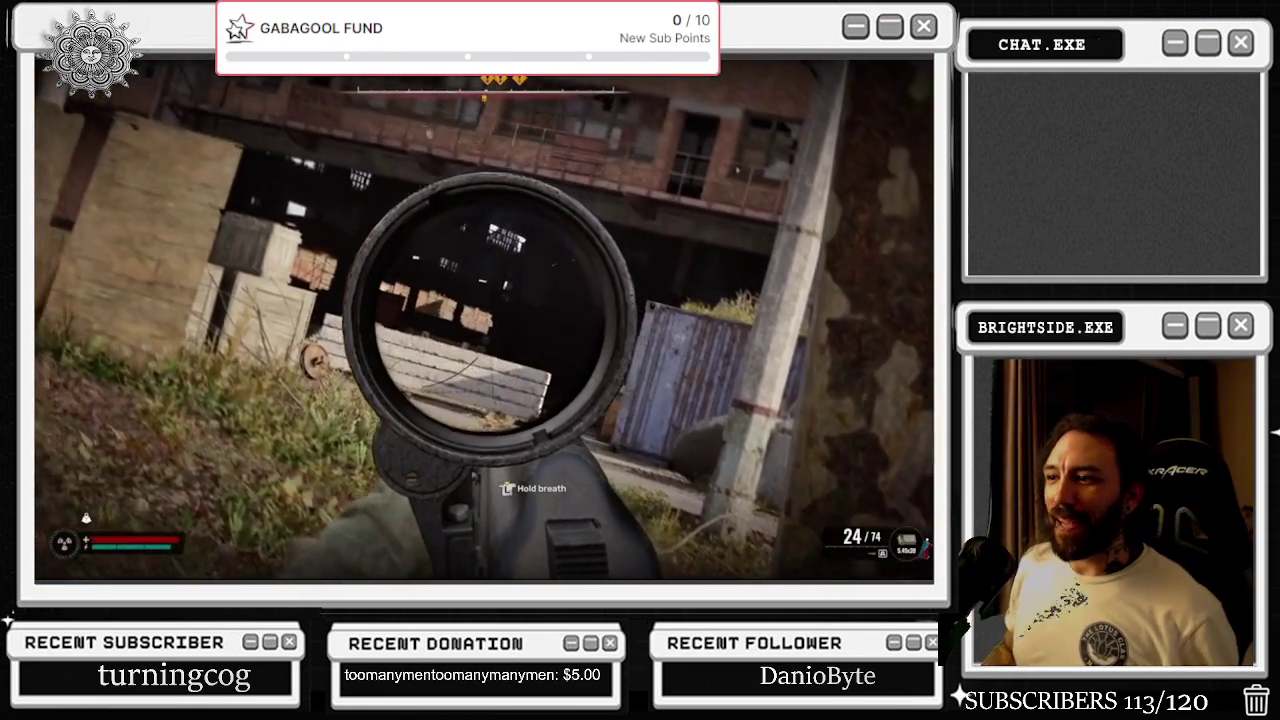
mouse_move(361, 272)
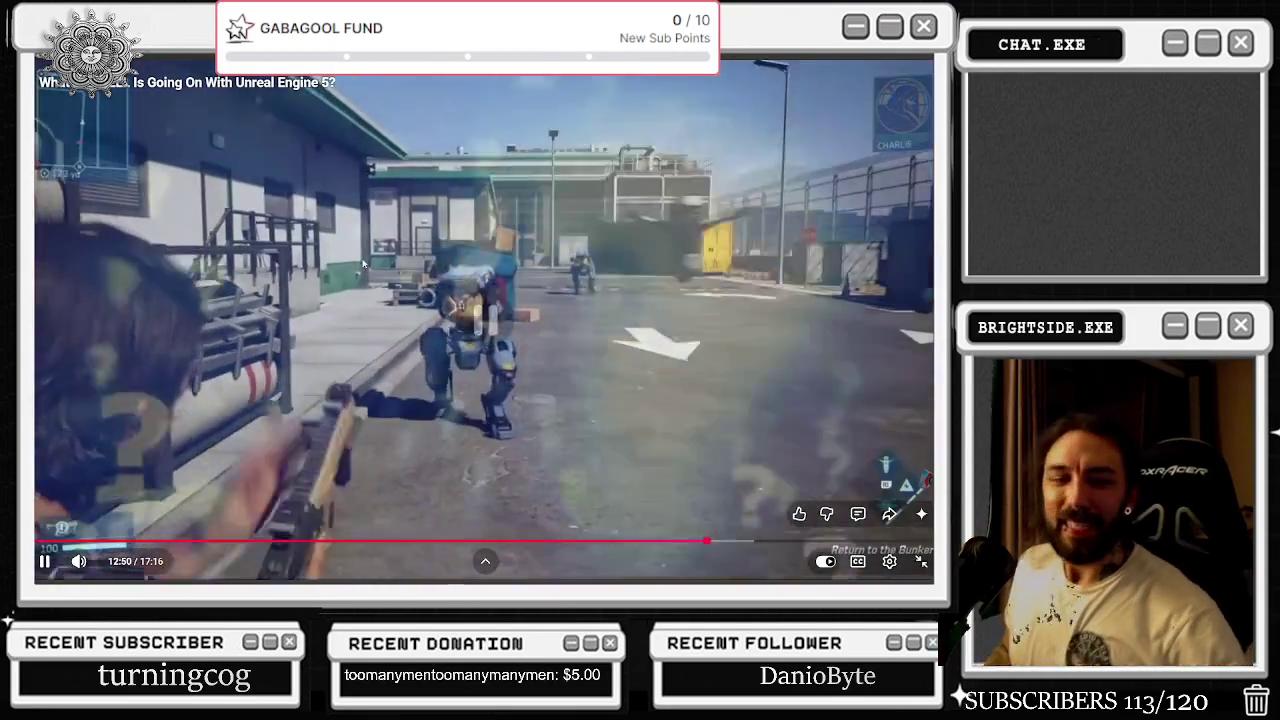
click(361, 272)
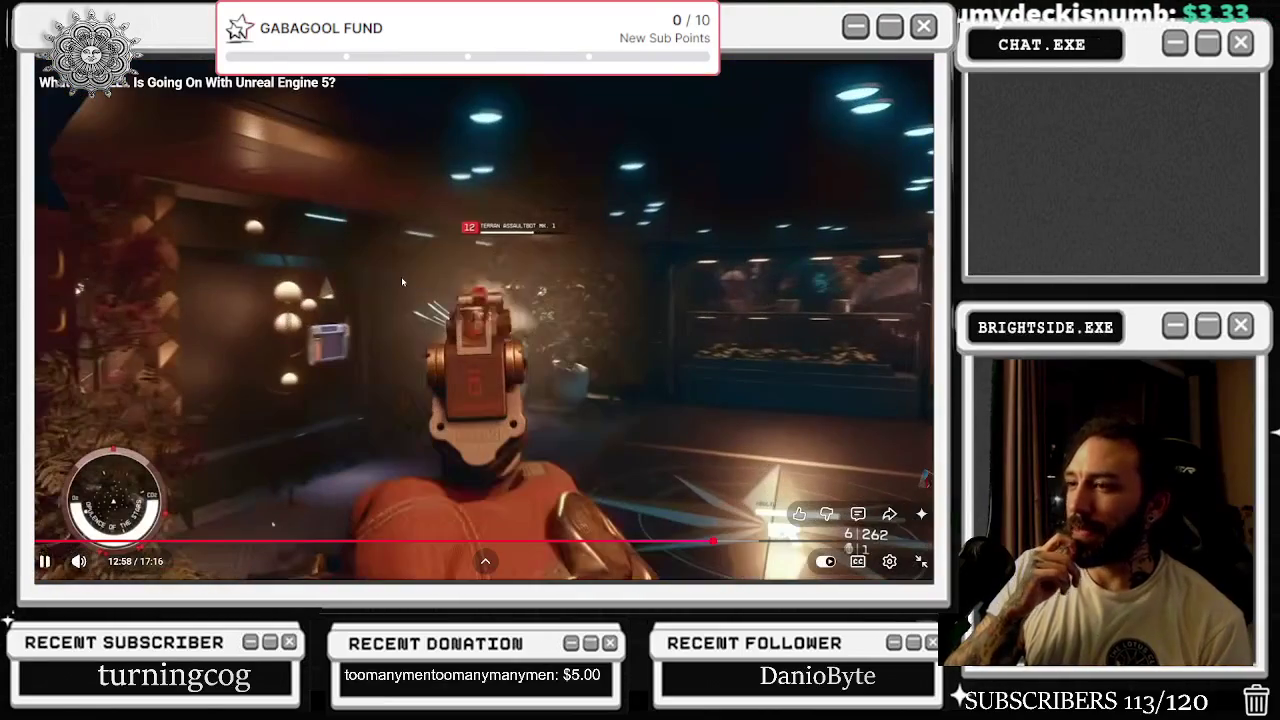
- Pause and resume the video several times, including on the hawk-head scene, stopping at 13:10
click(401, 276)
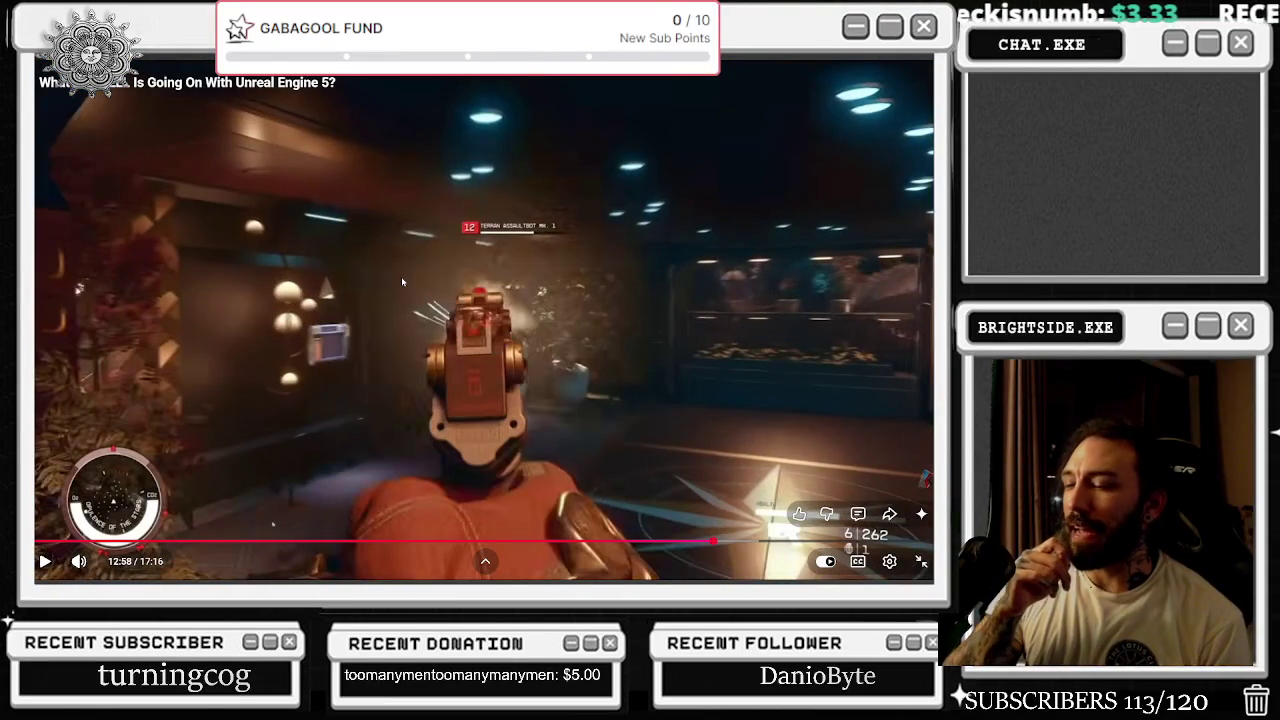
click(401, 276)
click(401, 276)
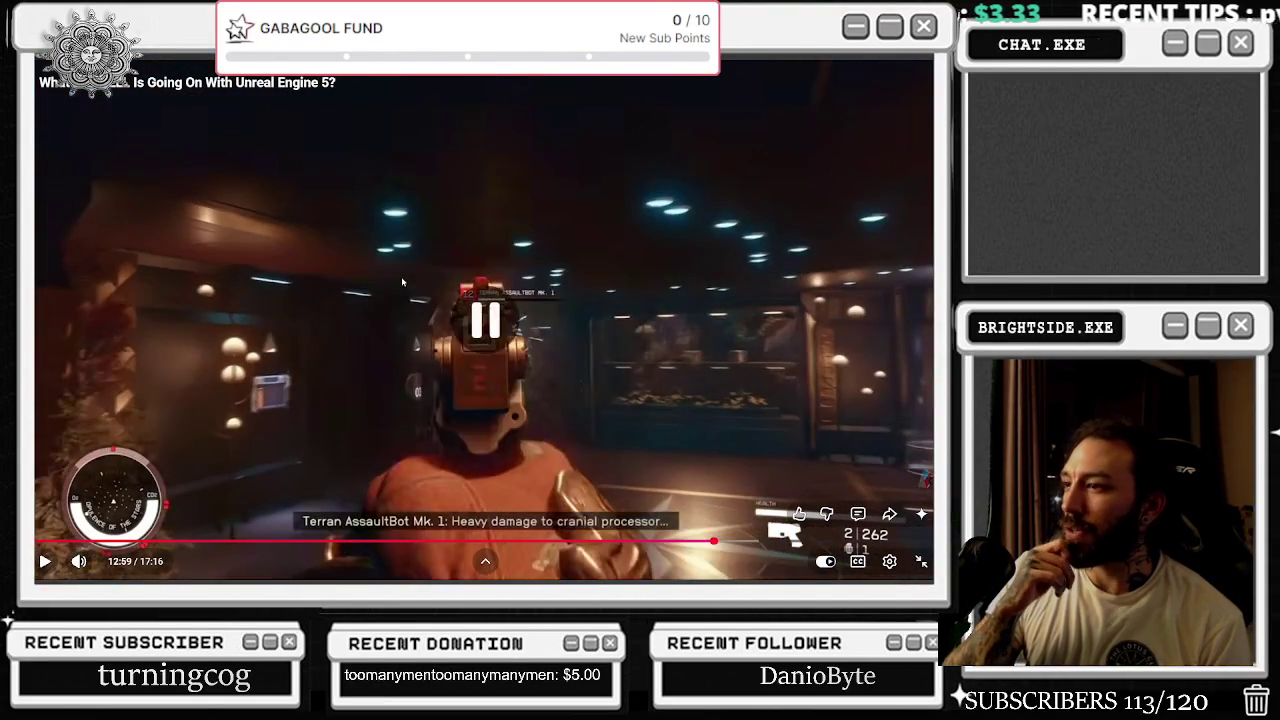
click(401, 276)
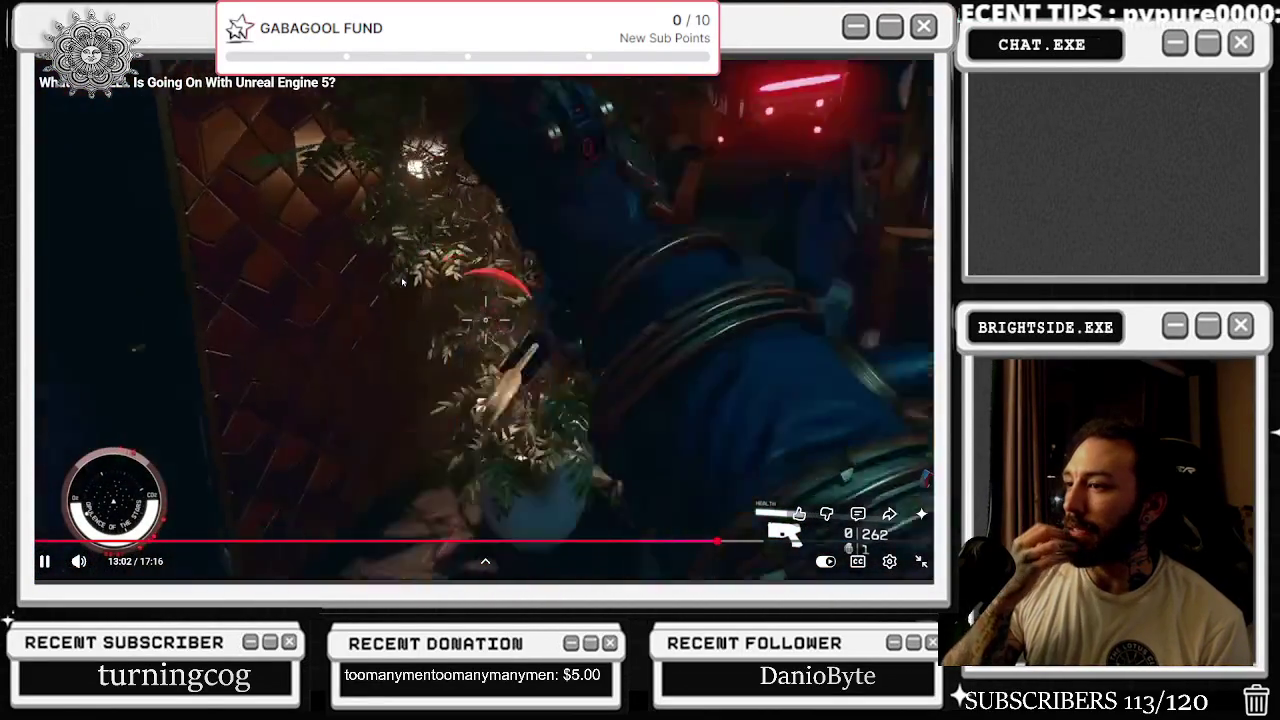
click(401, 281)
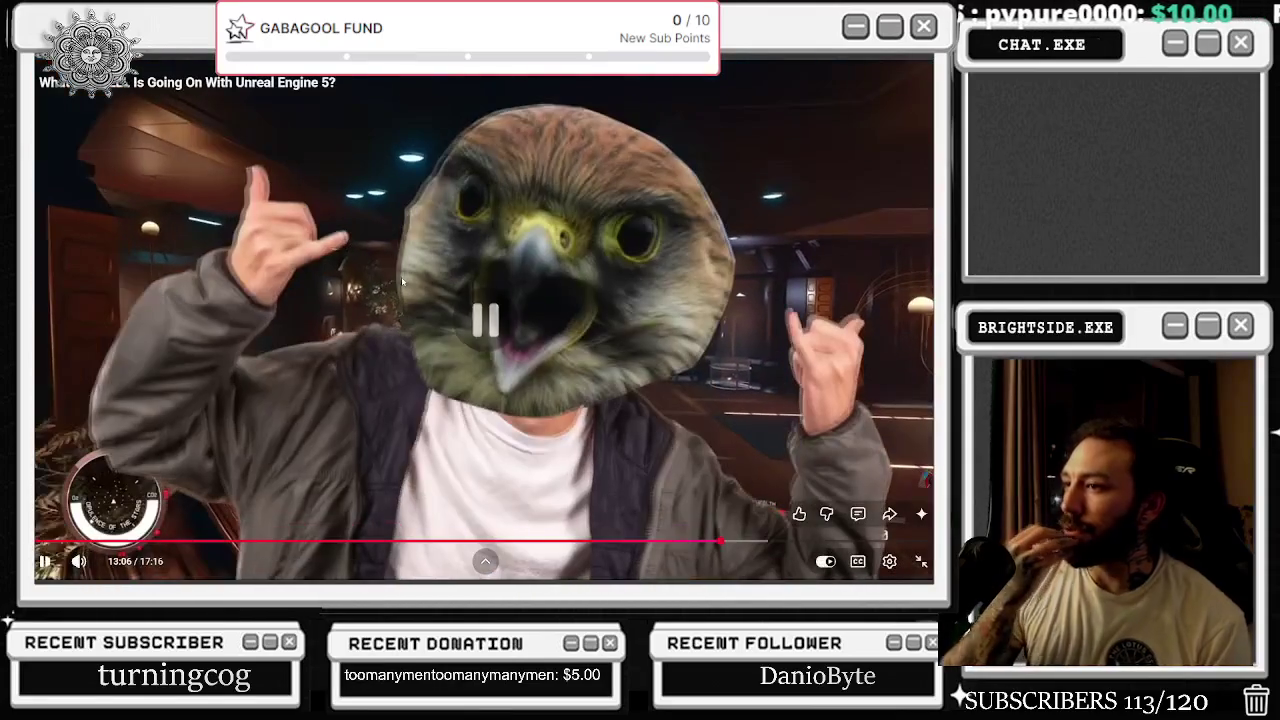
click(401, 281)
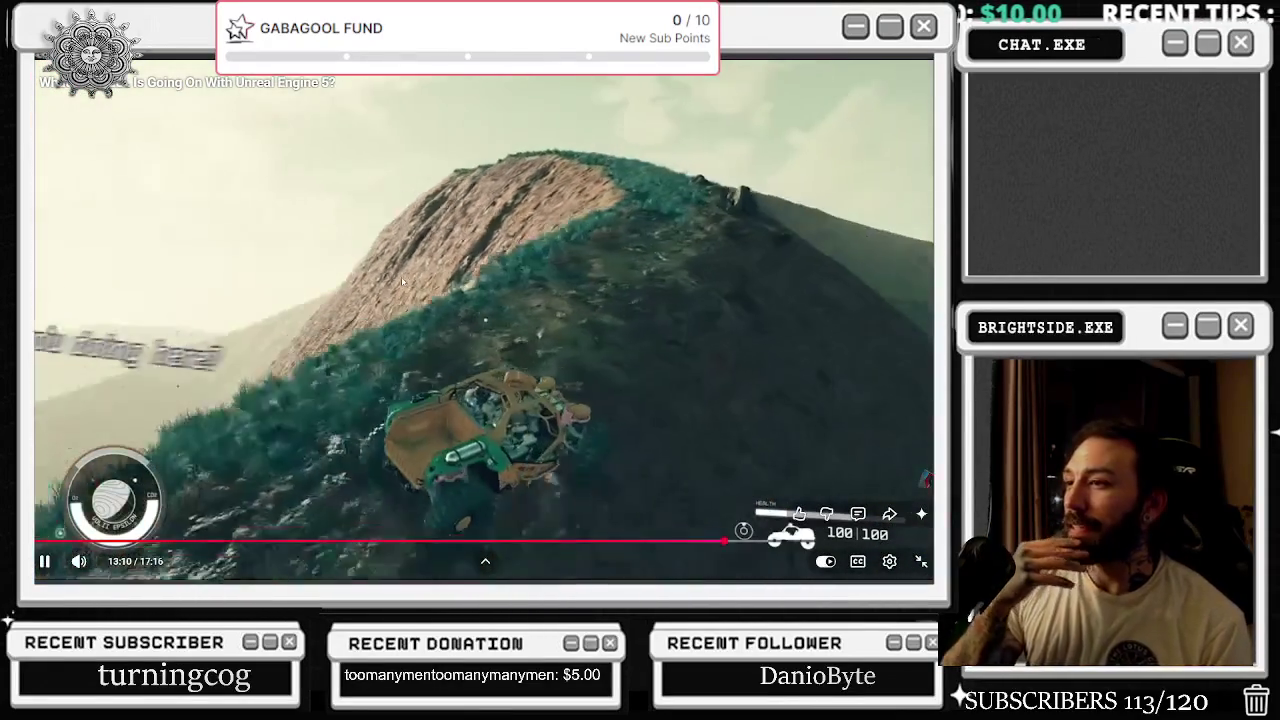
click(401, 282)
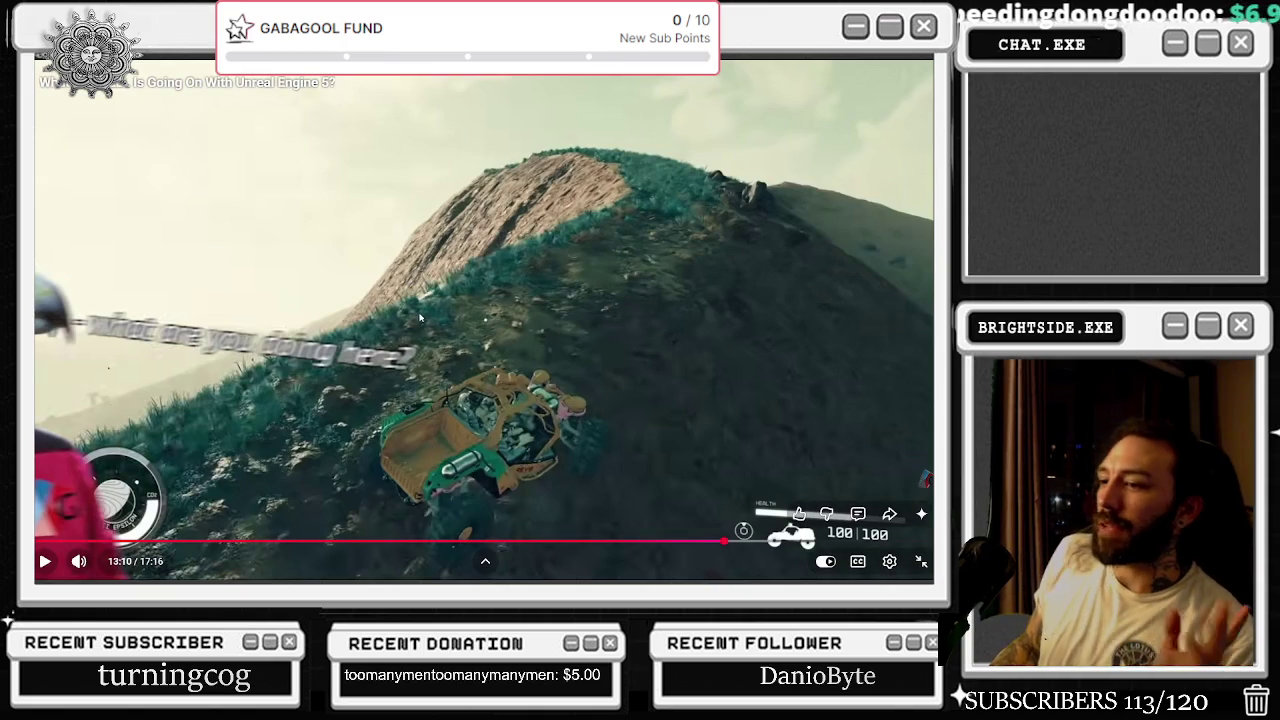
- Resume playback, unmute the sound, and pause the video at 15:30
click(370, 325)
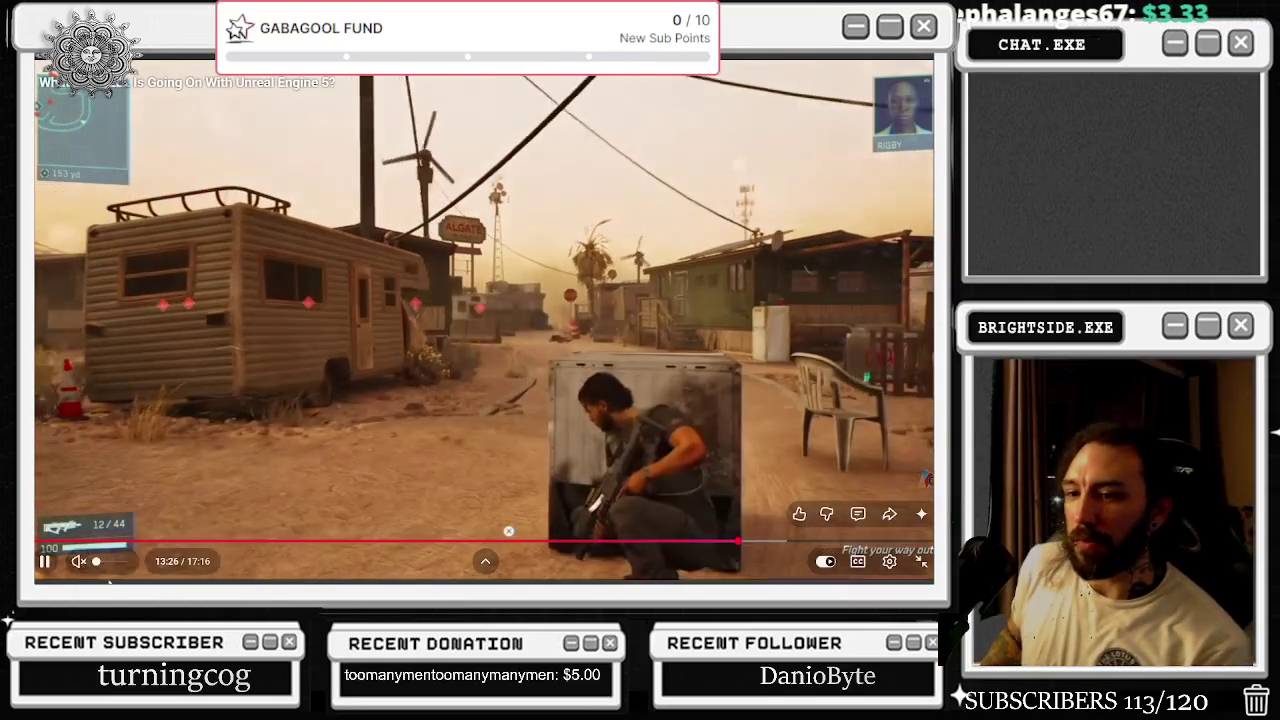
click(104, 562)
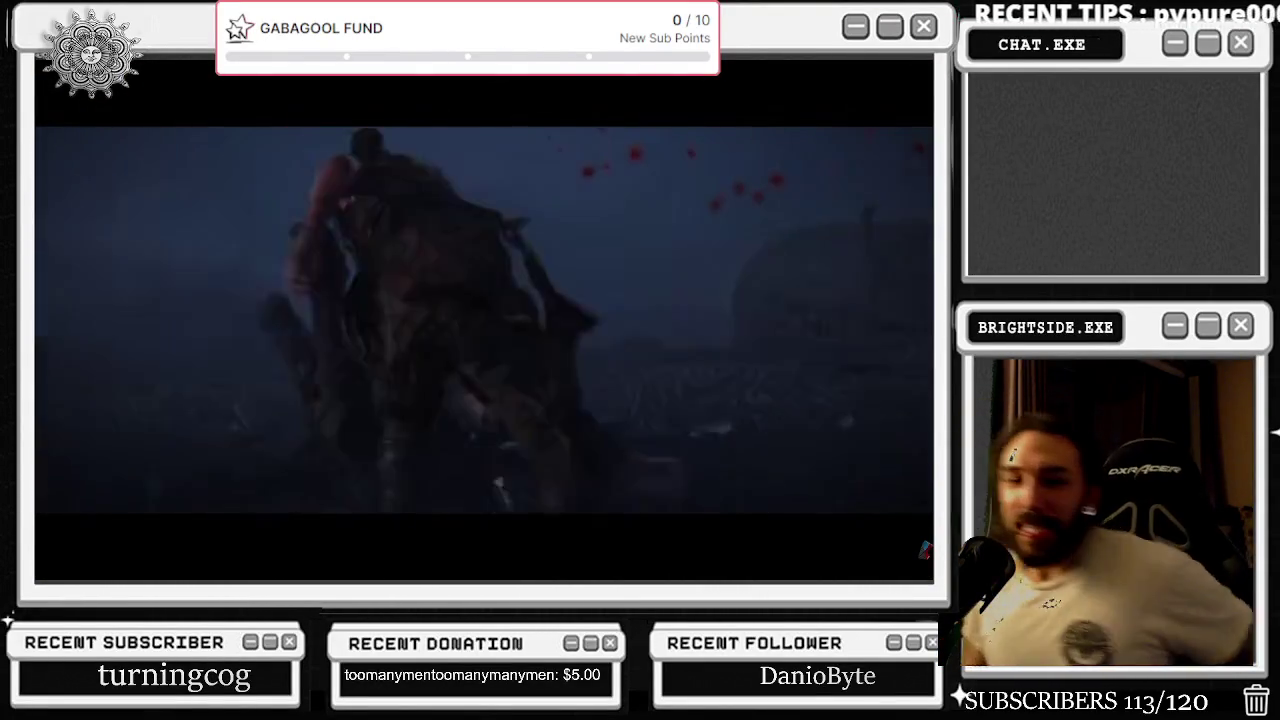
click(88, 529)
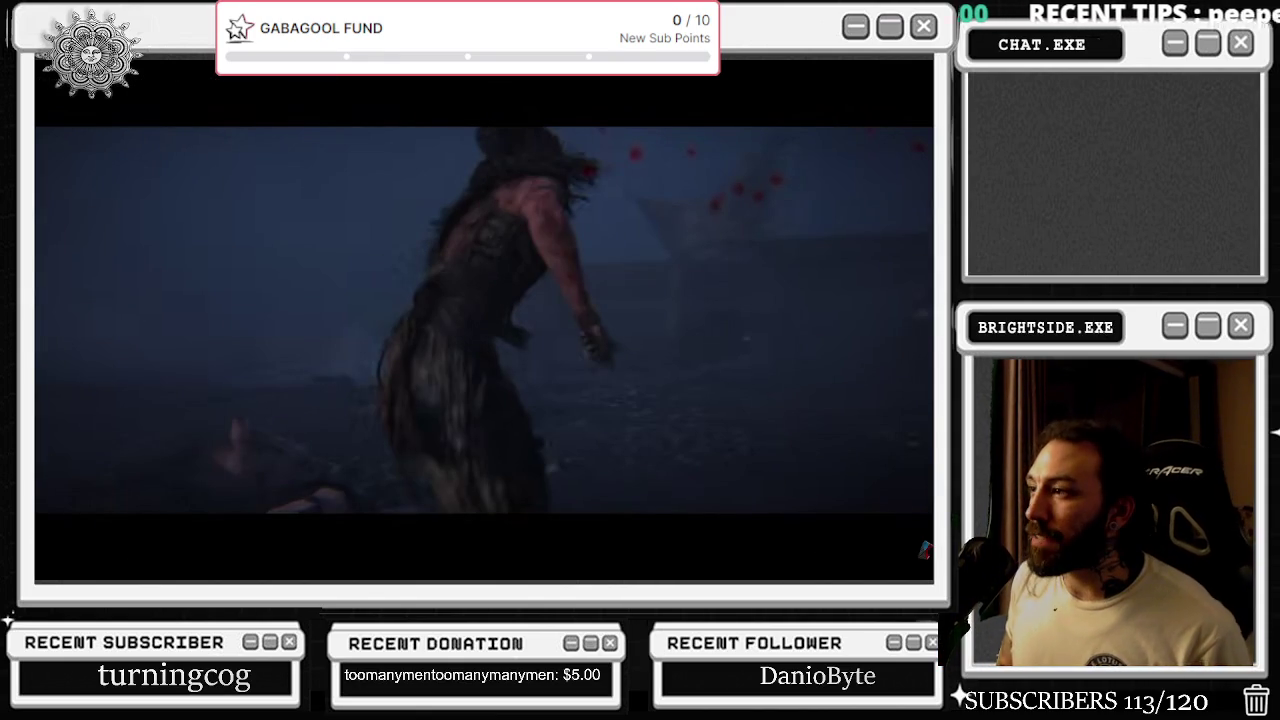
- Pause the video at 15:54 on the mannequin scene and exit full screen
click(151, 535)
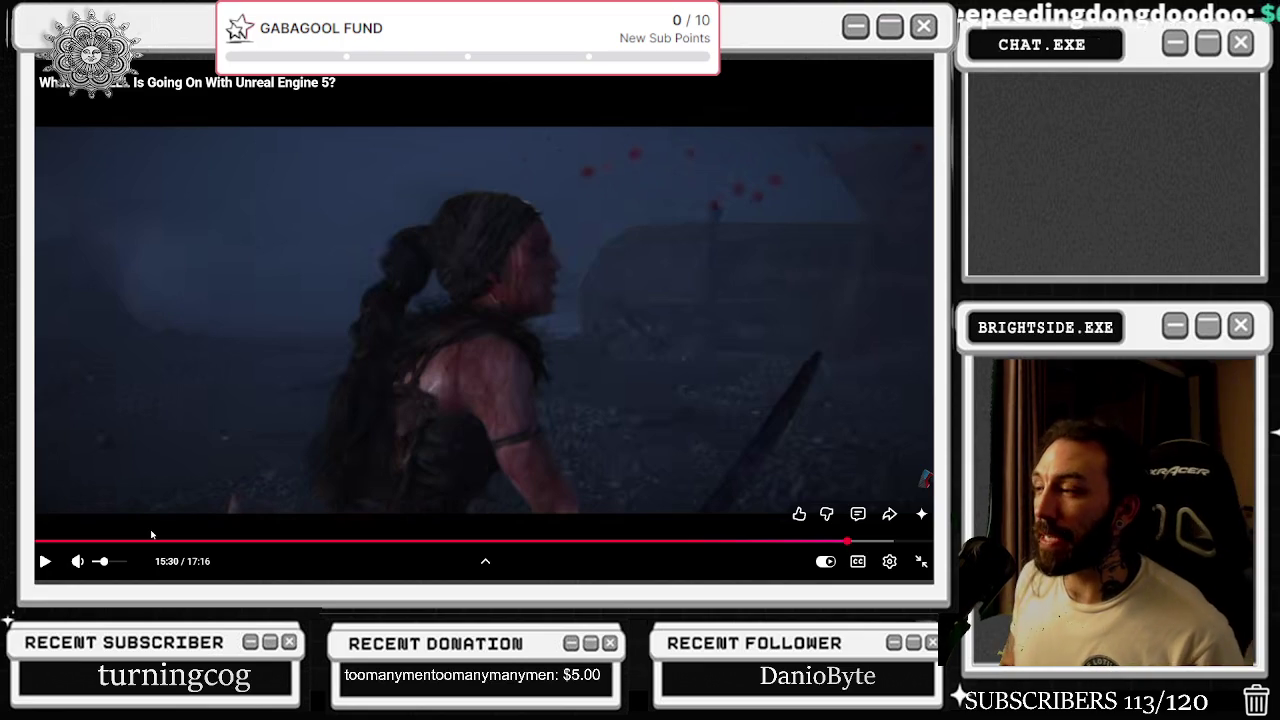
click(151, 535)
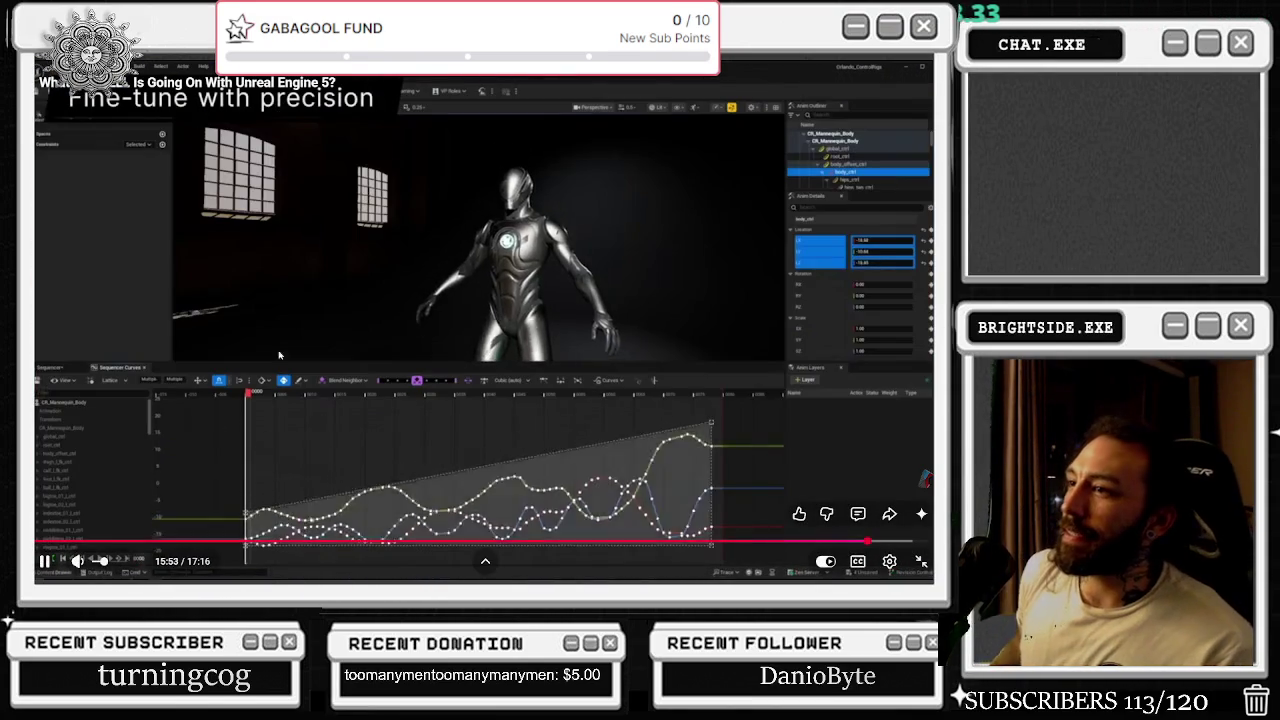
key(space)
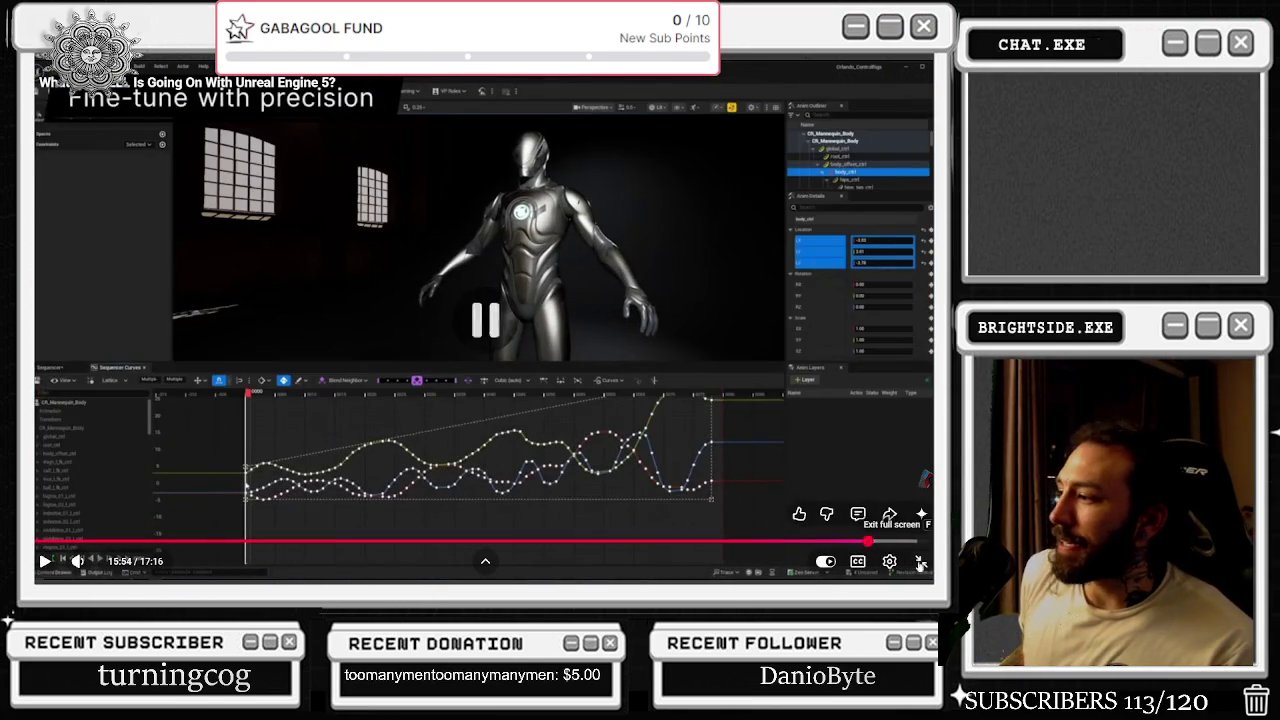
click(916, 561)
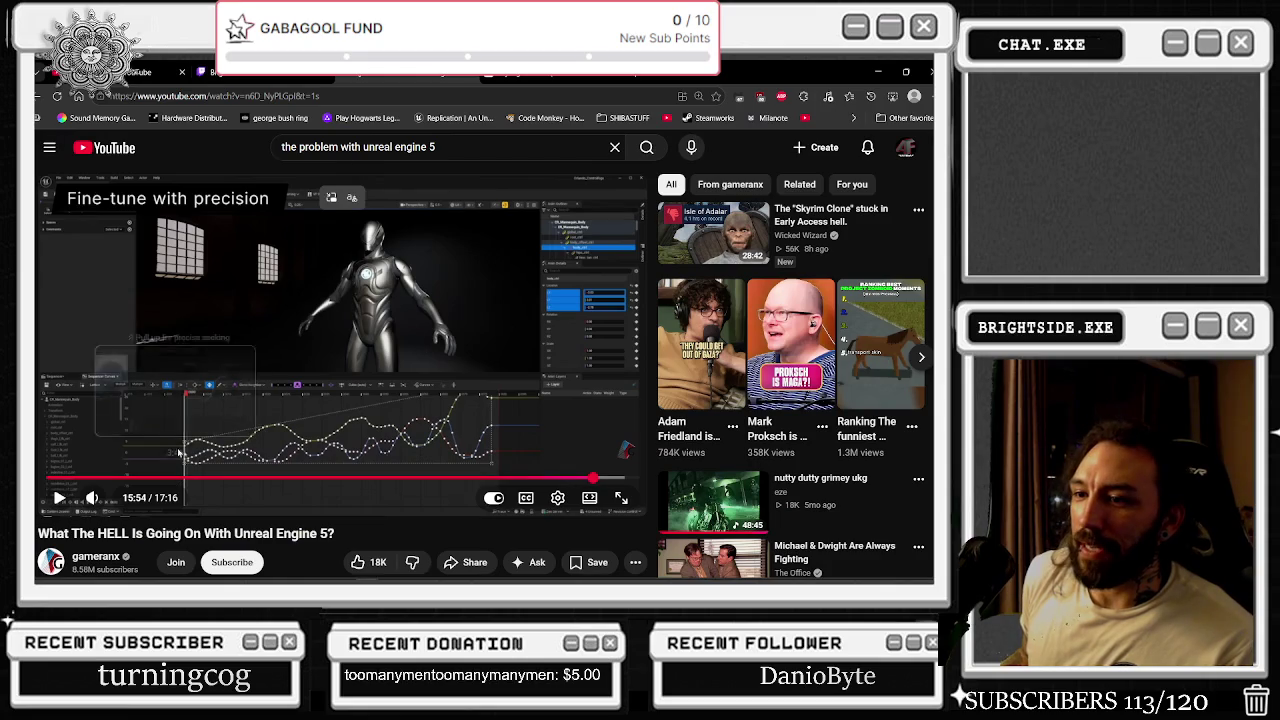